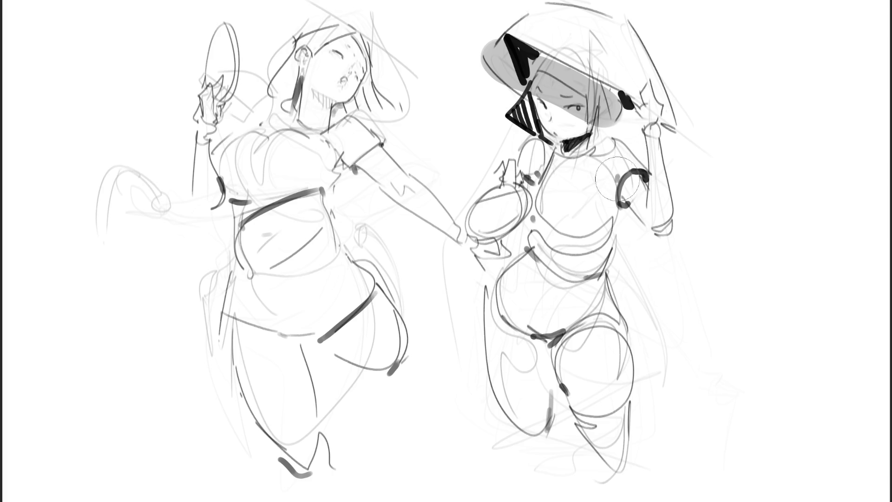
Step: Undo the hat-brim stroke, then shade the right woman's face, arm, chest, thigh and hip grey
key("ctrl+z")
mouse_move(525, 68)
left_mouse_down()
mouse_move(553, 104)
mouse_move(590, 102)
mouse_move(497, 51)
left_mouse_up()
mouse_move(657, 161)
left_mouse_down()
mouse_move(609, 176)
mouse_move(646, 205)
left_mouse_up()
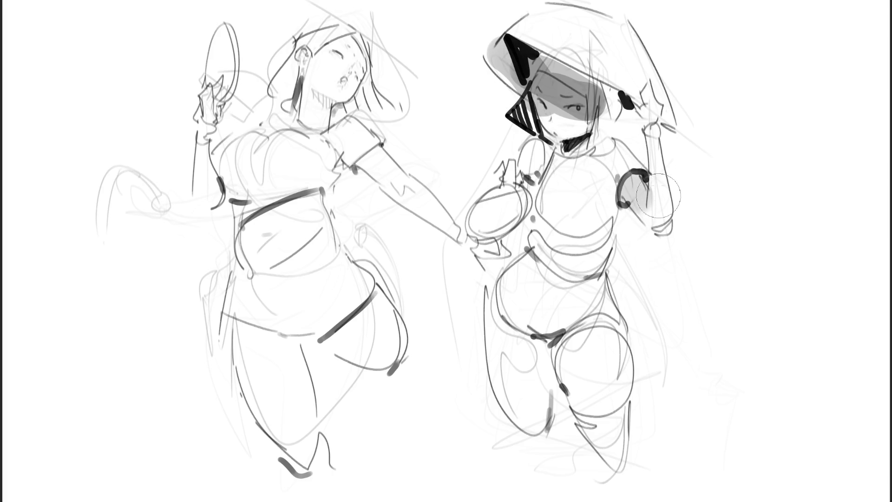
mouse_move(627, 172)
left_mouse_down()
mouse_move(536, 159)
mouse_move(618, 186)
mouse_move(566, 251)
mouse_move(645, 212)
left_mouse_up()
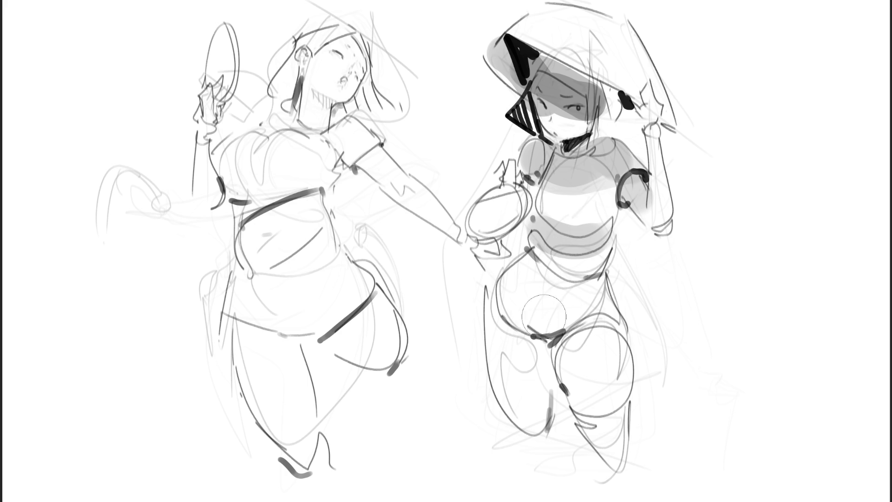
mouse_move(530, 316)
left_mouse_down()
mouse_move(511, 372)
mouse_move(523, 316)
mouse_move(574, 321)
left_mouse_up()
left_click_drag(579, 397, 601, 406)
left_click_drag(607, 465, 611, 469)
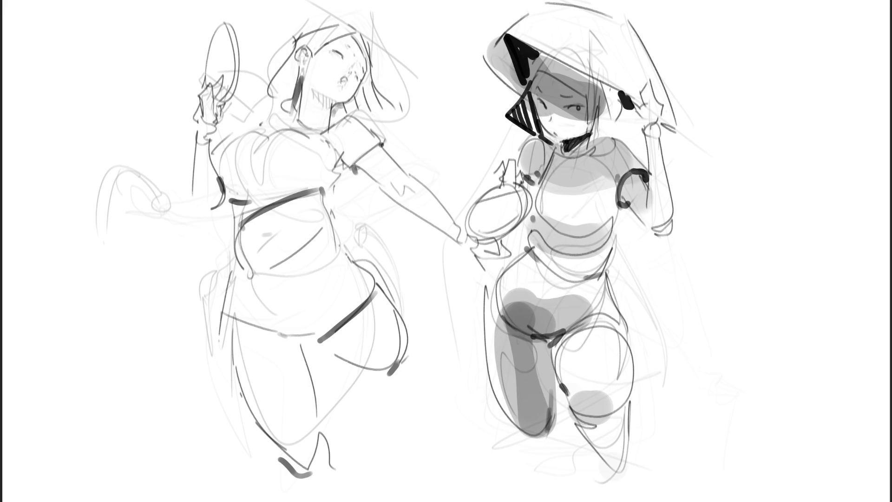
Step: Shade the left woman's thigh, belly, chest, shoulder, neck, raised arm and hip in soft grey
mouse_move(339, 346)
left_mouse_down()
mouse_move(371, 313)
mouse_move(351, 348)
left_mouse_up()
left_click_drag(263, 232, 314, 208)
left_click_drag(230, 179, 309, 175)
left_click_drag(358, 156, 381, 151)
left_click_drag(319, 95, 328, 140)
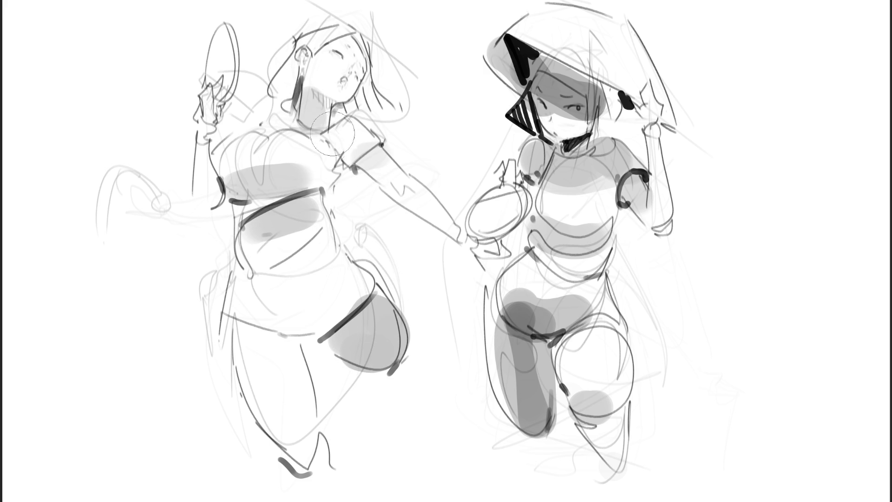
mouse_move(209, 105)
left_mouse_down()
mouse_move(200, 193)
mouse_move(222, 58)
left_mouse_up()
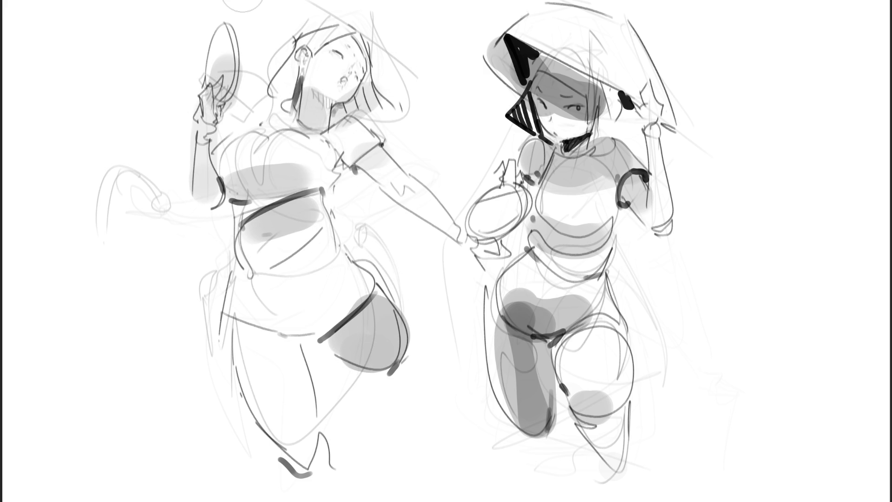
mouse_move(262, 330)
left_mouse_down()
mouse_move(325, 320)
mouse_move(244, 334)
mouse_move(307, 411)
left_mouse_up()
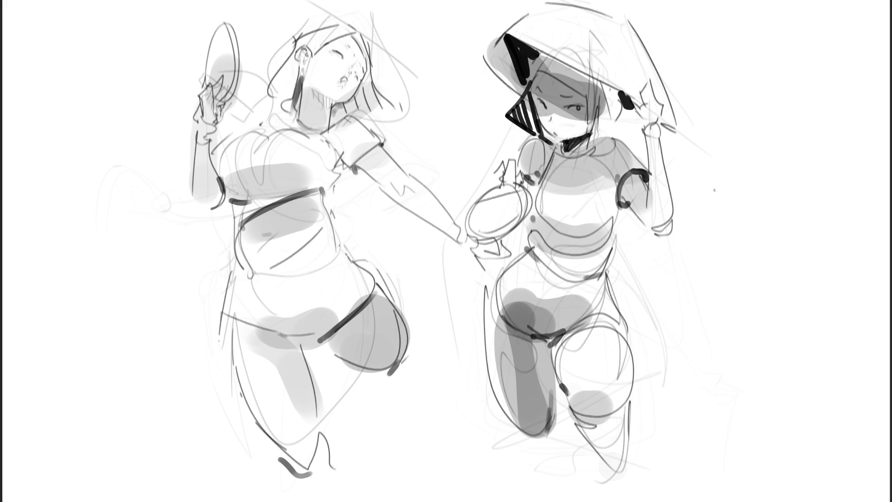
Step: Add a dark stroke by the raised hand, then draw stacked practice circles and spirals beside the right figure
left_click_drag(217, 61, 206, 80)
mouse_move(736, 189)
left_mouse_down()
mouse_move(734, 207)
mouse_move(748, 188)
left_mouse_up()
mouse_move(728, 187)
left_mouse_down()
mouse_move(723, 213)
mouse_move(743, 263)
mouse_move(735, 249)
left_mouse_up()
left_click_drag(751, 232, 771, 261)
mouse_move(715, 280)
left_mouse_down()
mouse_move(709, 297)
mouse_move(741, 306)
left_mouse_up()
left_click_drag(755, 316, 798, 290)
mouse_move(743, 360)
left_mouse_down()
mouse_move(749, 399)
mouse_move(787, 362)
mouse_move(803, 387)
left_mouse_up()
mouse_move(790, 441)
left_mouse_down()
mouse_move(723, 465)
mouse_move(760, 449)
left_mouse_up()
left_click_drag(719, 454, 716, 474)
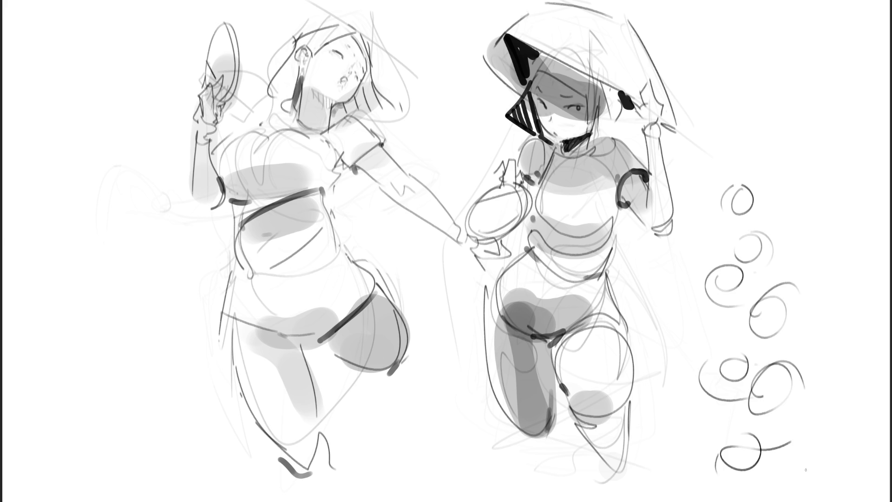
Step: Fade the practice spirals to faint grey with an enlarged eraser
key("bracketright")
key("bracketright")
key("bracketright")
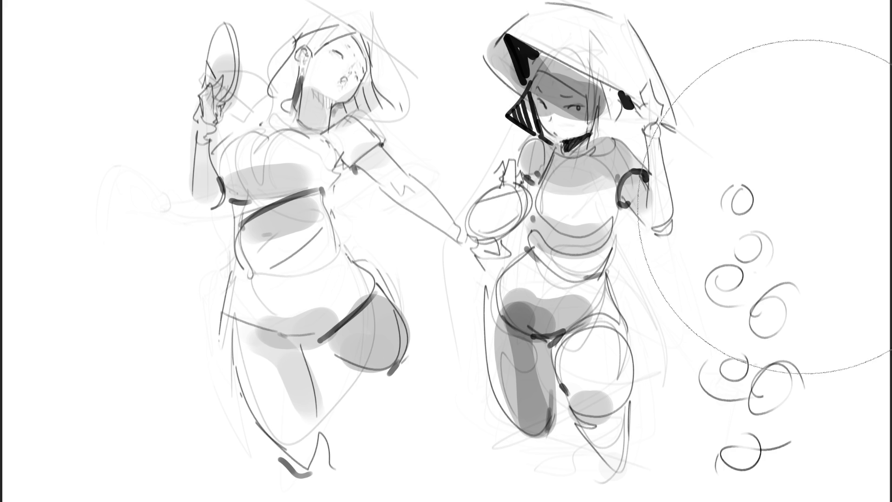
key("bracketleft")
key("bracketleft")
mouse_move(758, 182)
left_mouse_down()
mouse_move(753, 386)
mouse_move(732, 400)
mouse_move(749, 303)
mouse_move(746, 385)
left_mouse_up()
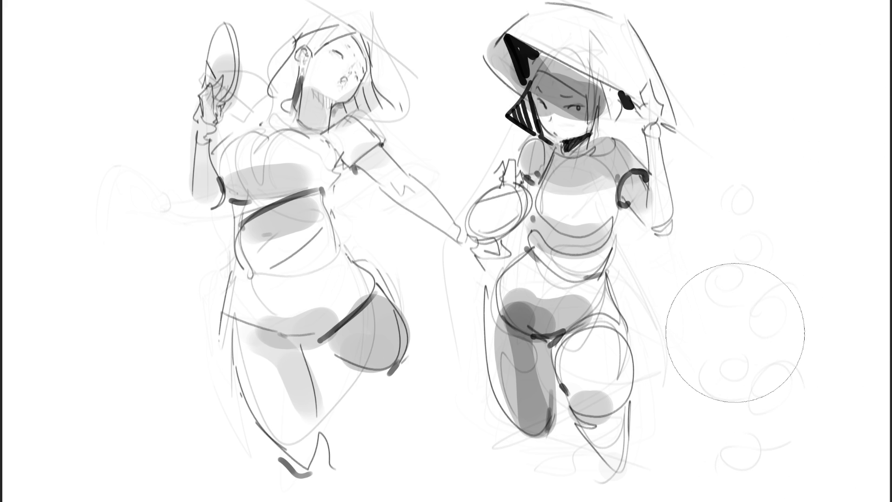
key("e")
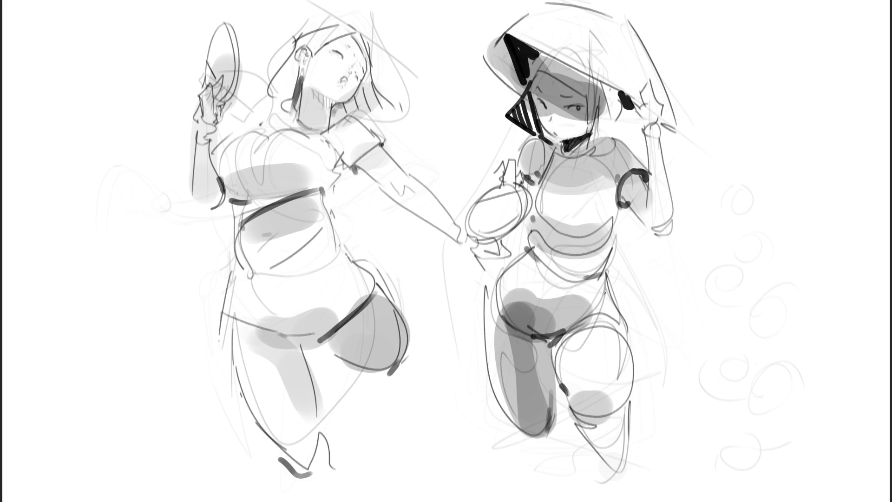
Step: Transform the layer to shift both figures about 420 px to the right
key("ctrl+t")
left_click_drag(307, 118, 503, 125)
key("Return")
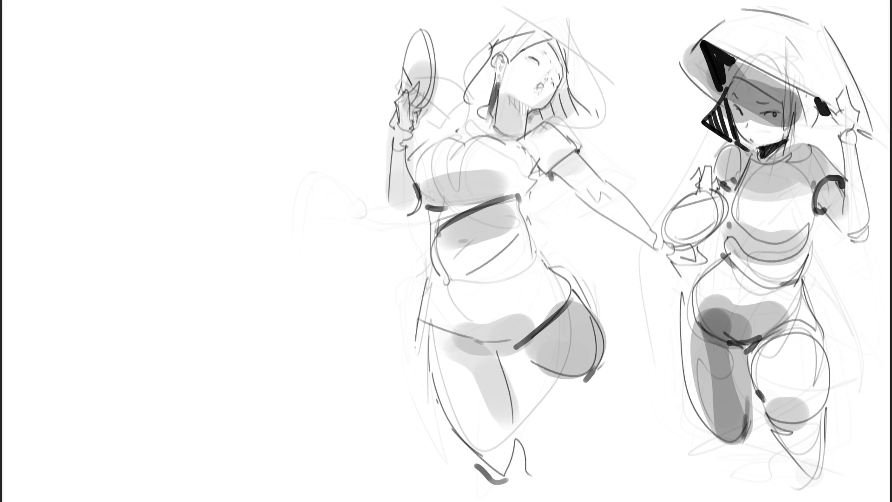
Step: Sketch the head's construction strokes, top loop, jaw sides and chin with light hatching
left_click_drag(158, 111, 171, 137)
mouse_move(148, 57)
left_mouse_down()
mouse_move(153, 74)
mouse_move(236, 68)
mouse_move(159, 91)
left_mouse_up()
left_click_drag(238, 74, 214, 144)
mouse_move(245, 89)
left_mouse_down()
mouse_move(198, 164)
mouse_move(185, 147)
mouse_move(207, 138)
left_mouse_up()
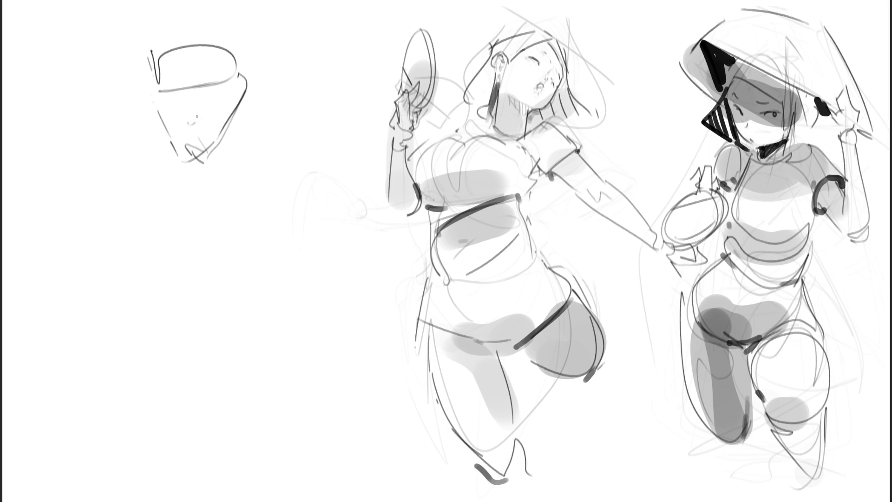
left_click_drag(192, 82, 232, 80)
mouse_move(233, 82)
left_mouse_down()
mouse_move(156, 88)
mouse_move(182, 55)
mouse_move(237, 76)
mouse_move(233, 118)
left_mouse_up()
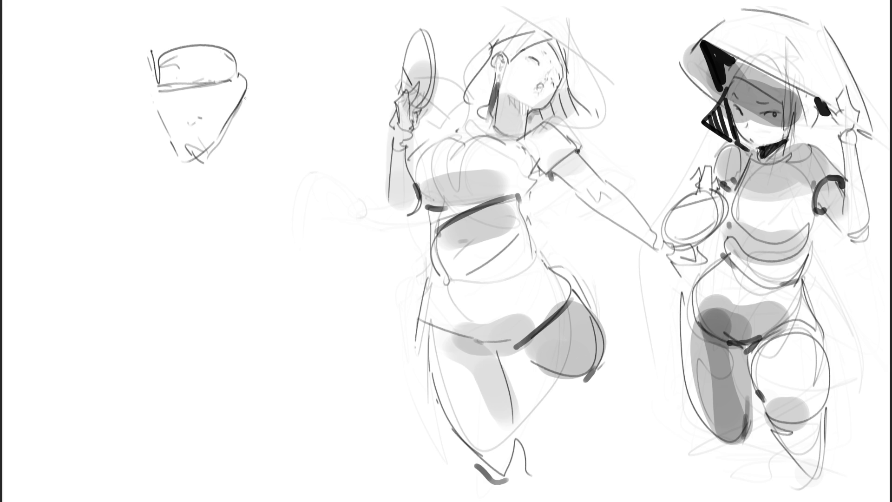
left_click_drag(246, 87, 225, 179)
left_click_drag(234, 156, 212, 179)
mouse_move(158, 151)
left_mouse_down()
mouse_move(170, 172)
mouse_move(226, 193)
mouse_move(181, 186)
left_mouse_up()
mouse_move(241, 182)
left_mouse_down()
mouse_move(195, 210)
mouse_move(186, 255)
mouse_move(238, 203)
left_mouse_up()
Step: Add the neck, an ear curve, a cheek curve and long hair strands down both sides
mouse_move(238, 204)
left_mouse_down()
mouse_move(236, 266)
mouse_move(254, 131)
mouse_move(266, 106)
left_mouse_up()
left_click_drag(195, 142, 215, 140)
mouse_move(139, 136)
left_mouse_down()
mouse_move(150, 126)
mouse_move(139, 138)
left_mouse_up()
mouse_move(172, 44)
left_mouse_down()
mouse_move(137, 79)
mouse_move(216, 39)
mouse_move(246, 46)
left_mouse_up()
left_click_drag(147, 14, 138, 93)
mouse_move(239, 24)
left_mouse_down()
mouse_move(254, 65)
mouse_move(270, 216)
left_mouse_up()
left_click_drag(273, 100, 248, 285)
mouse_move(139, 28)
left_mouse_down()
mouse_move(88, 158)
mouse_move(142, 214)
left_mouse_up()
left_click_drag(143, 210, 144, 231)
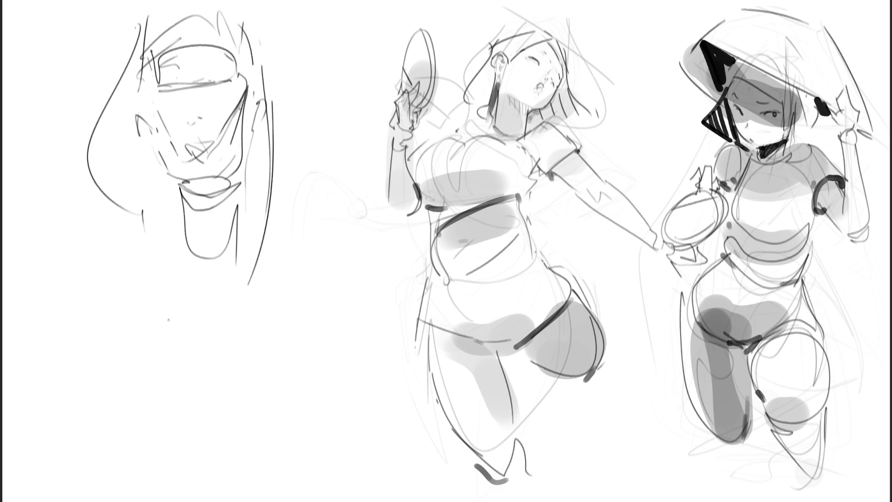
Step: Fade the whole head sketch to light grey with a large soft eraser
key("e")
mouse_move(126, 209)
left_mouse_down()
mouse_move(121, 10)
mouse_move(265, 326)
mouse_move(232, 261)
left_mouse_up()
key("e")
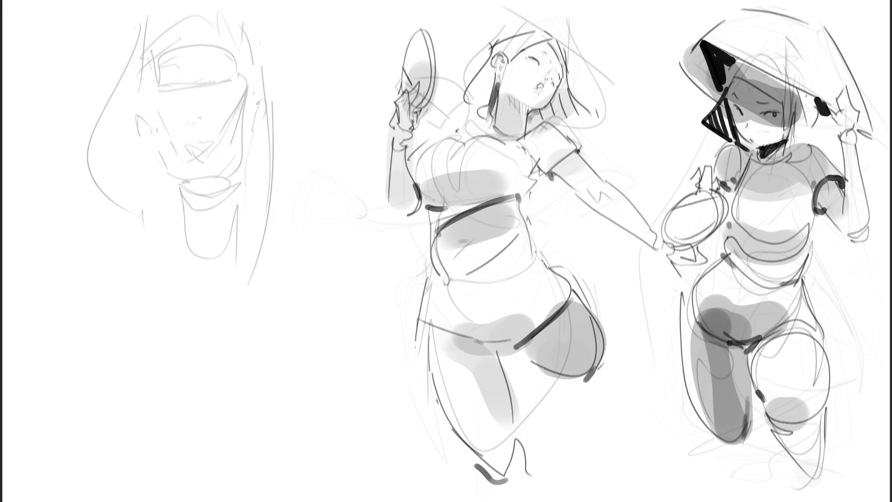
Step: Draw dark eyelids, an eyebrow, the lips and both sides of the neck
mouse_move(225, 82)
left_mouse_down()
mouse_move(204, 87)
mouse_move(228, 82)
left_mouse_up()
mouse_move(155, 95)
left_mouse_down()
mouse_move(176, 90)
mouse_move(154, 93)
left_mouse_up()
mouse_move(214, 77)
left_mouse_down()
mouse_move(157, 67)
mouse_move(170, 61)
left_mouse_up()
left_click_drag(195, 55, 212, 51)
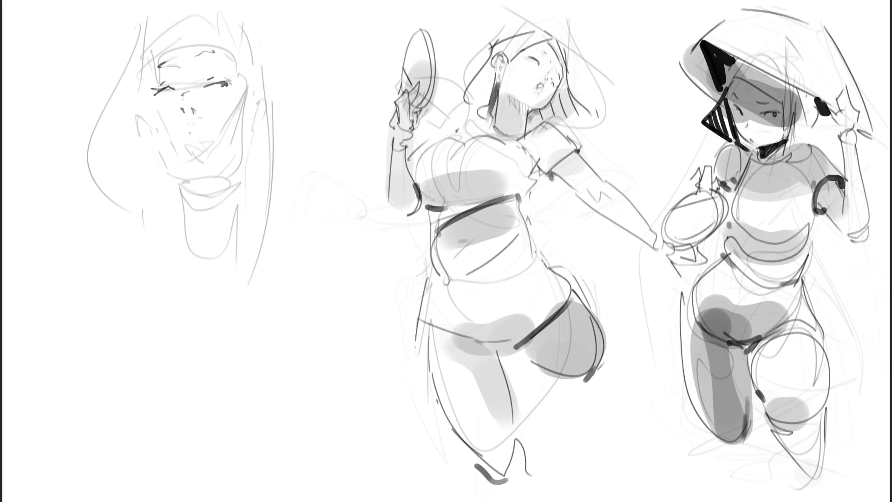
mouse_move(183, 137)
left_mouse_down()
mouse_move(196, 128)
mouse_move(205, 135)
mouse_move(192, 148)
mouse_move(197, 163)
mouse_move(205, 161)
left_mouse_up()
left_click_drag(164, 174, 185, 219)
left_click_drag(232, 176, 237, 215)
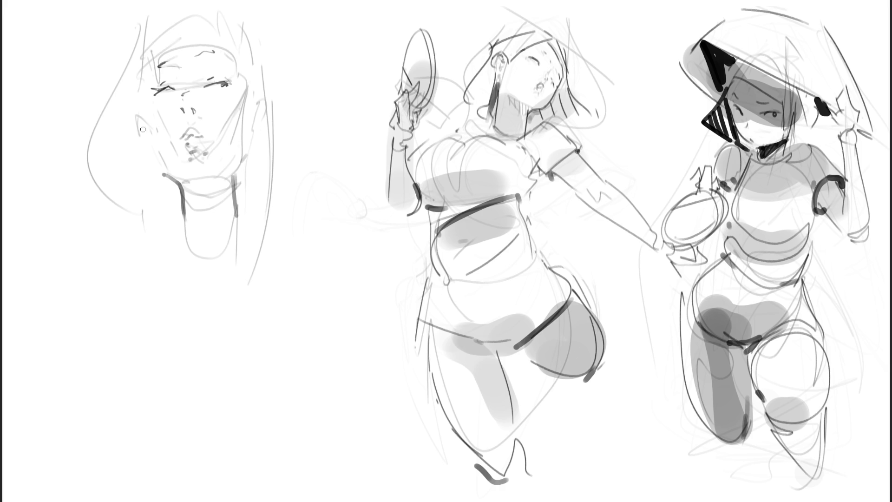
Step: Darken the cheek and face-edge lines and add dark hair strokes around the top and sides
left_click_drag(137, 105, 156, 168)
left_click_drag(139, 101, 158, 165)
left_click_drag(253, 87, 250, 177)
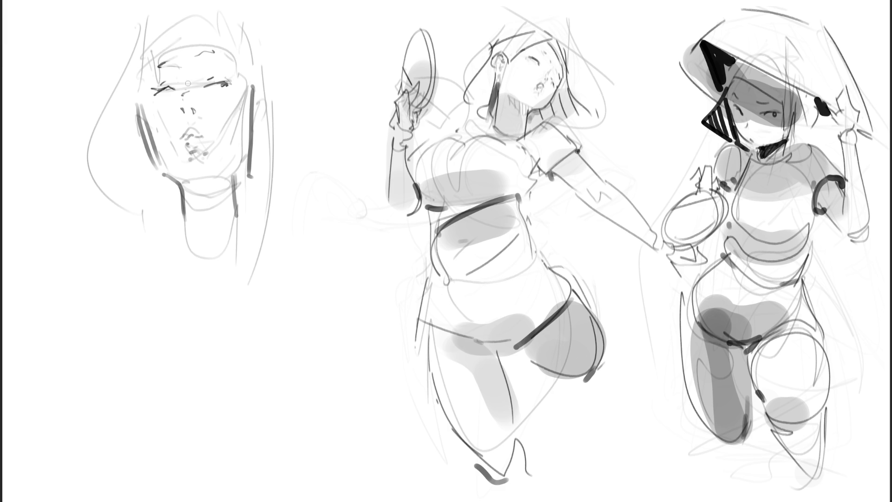
left_click_drag(141, 65, 142, 103)
left_click_drag(144, 49, 164, 42)
mouse_move(190, 14)
left_mouse_down()
mouse_move(191, 39)
mouse_move(228, 41)
mouse_move(246, 75)
left_mouse_up()
left_click_drag(251, 28, 276, 165)
left_click_drag(279, 111, 266, 211)
left_click_drag(135, 47, 108, 94)
mouse_move(84, 137)
left_mouse_down()
mouse_move(86, 156)
mouse_move(122, 190)
left_mouse_up()
left_click_drag(126, 36, 157, 5)
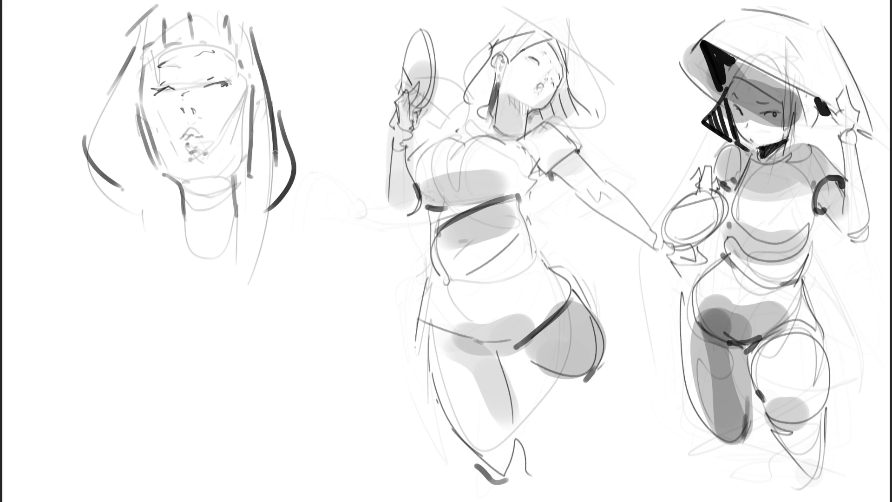
Step: Shade the cheek, forehead, eyes, nose, mouth and neck light grey, then block in dark hair over the left side and top
mouse_move(246, 95)
left_mouse_down()
mouse_move(221, 167)
mouse_move(231, 136)
mouse_move(197, 165)
mouse_move(165, 139)
mouse_move(142, 97)
mouse_move(164, 154)
left_mouse_up()
key("bracketright")
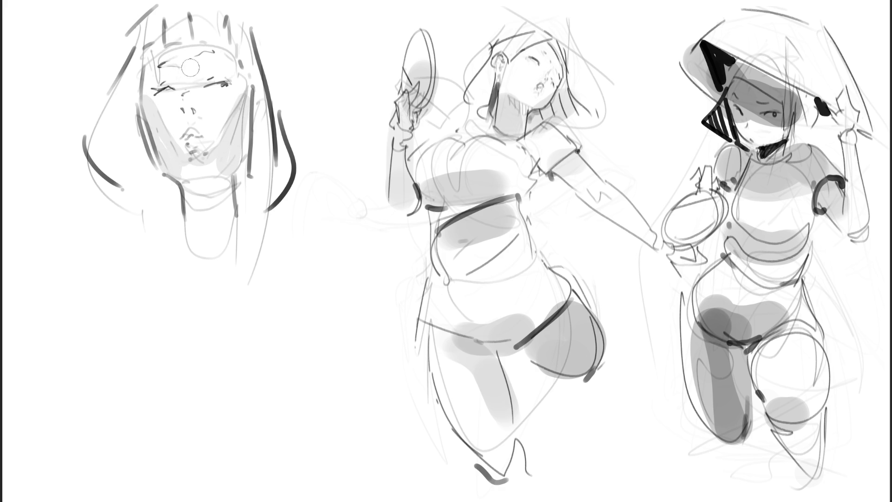
mouse_move(160, 71)
left_mouse_down()
mouse_move(211, 58)
mouse_move(234, 69)
mouse_move(149, 37)
mouse_move(220, 48)
mouse_move(236, 166)
left_mouse_up()
mouse_move(198, 110)
left_mouse_down()
mouse_move(184, 104)
mouse_move(203, 138)
left_mouse_up()
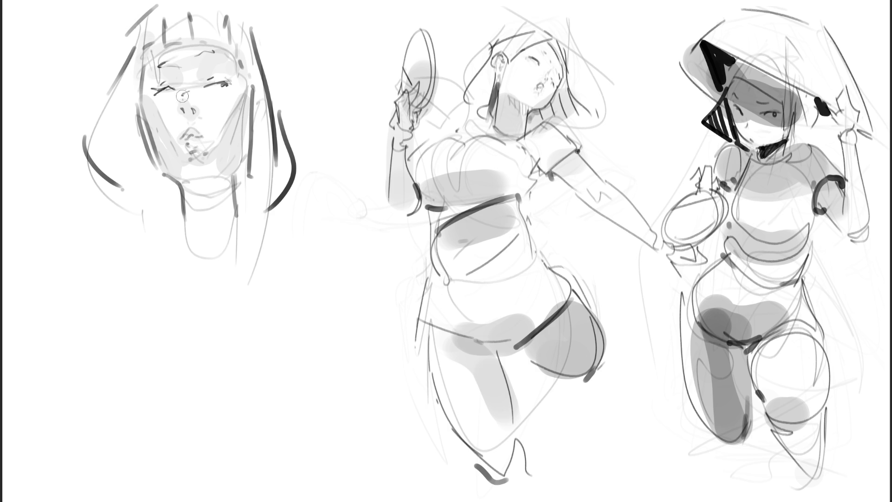
left_click_drag(205, 92, 234, 87)
mouse_move(211, 194)
left_mouse_down()
mouse_move(198, 180)
mouse_move(201, 235)
mouse_move(214, 241)
left_mouse_up()
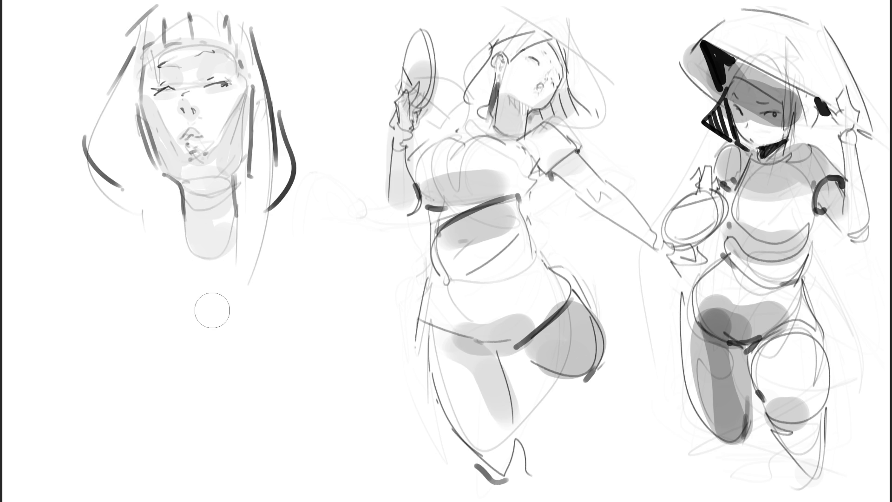
mouse_move(132, 44)
left_mouse_down()
mouse_move(139, 70)
mouse_move(126, 195)
mouse_move(148, 200)
mouse_move(120, 118)
left_mouse_up()
mouse_move(114, 100)
left_mouse_down()
mouse_move(109, 61)
mouse_move(158, 21)
mouse_move(223, 11)
mouse_move(274, 99)
mouse_move(244, 158)
mouse_move(302, 202)
left_mouse_up()
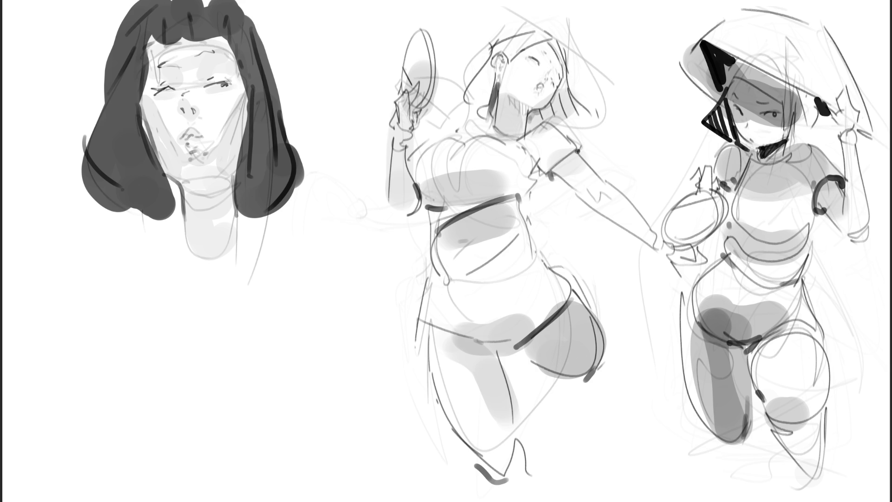
Step: Lighten the right side of the bob hair
mouse_move(252, 253)
left_mouse_down()
mouse_move(215, 100)
mouse_move(179, 279)
mouse_move(239, 249)
left_mouse_up()
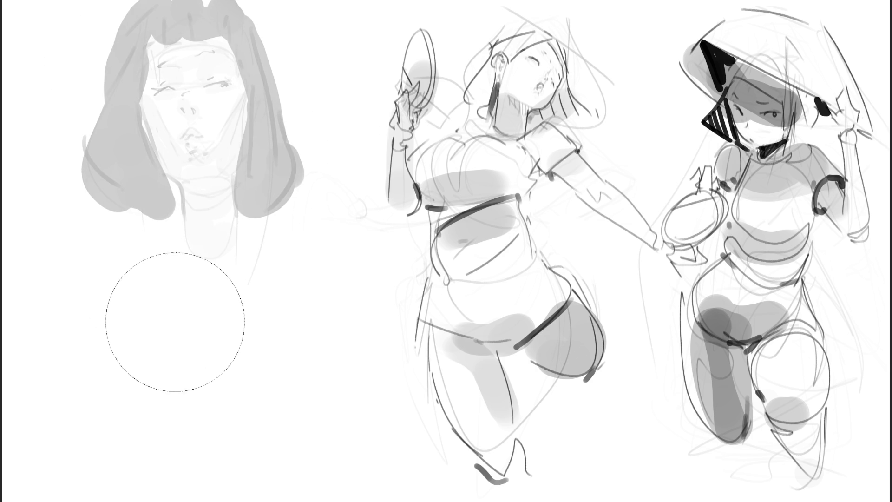
Step: Mirror the canvas and redraw the eyes, eyebrows, nostril and lips with a fine dark pen
key("bracketleft")
key("bracketleft")
key("bracketleft")
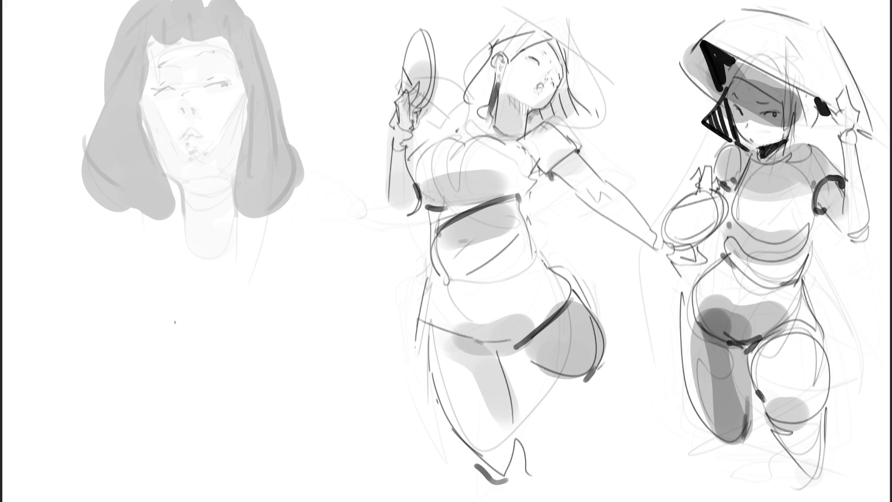
key("m")
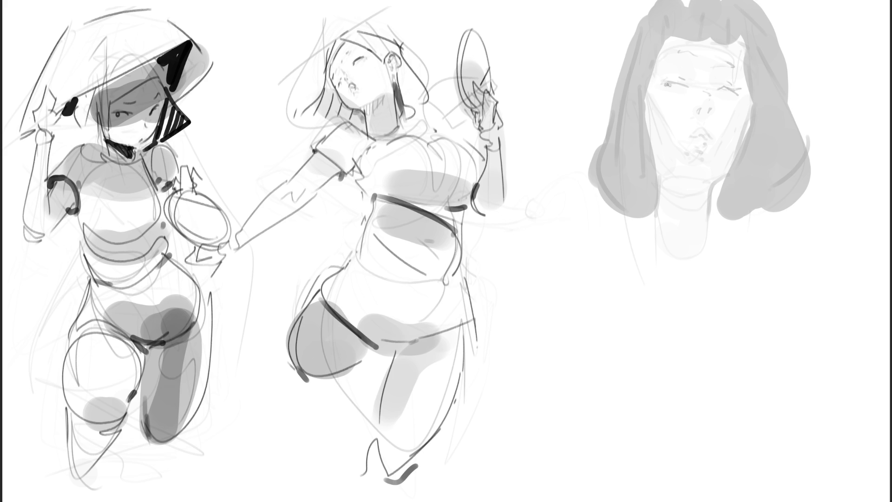
left_click_drag(666, 84, 688, 87)
left_click_drag(667, 86, 685, 82)
left_click_drag(673, 52, 730, 60)
mouse_move(725, 66)
left_mouse_down()
mouse_move(738, 68)
mouse_move(738, 90)
left_mouse_up()
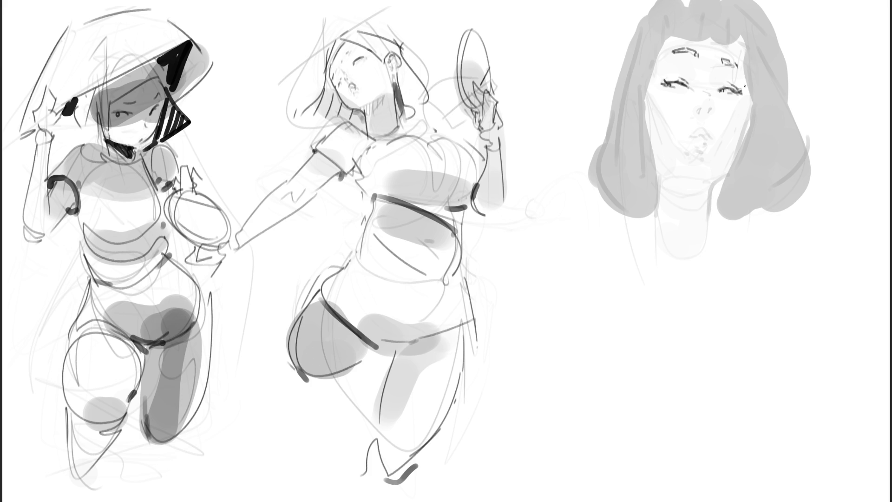
mouse_move(701, 107)
left_mouse_down()
mouse_move(698, 116)
mouse_move(713, 118)
left_mouse_up()
mouse_move(694, 138)
left_mouse_down()
mouse_move(709, 135)
mouse_move(692, 136)
mouse_move(706, 156)
left_mouse_up()
Step: Draw both jaw contours, the temple line and the left and right hair outline
left_click_drag(644, 107, 680, 235)
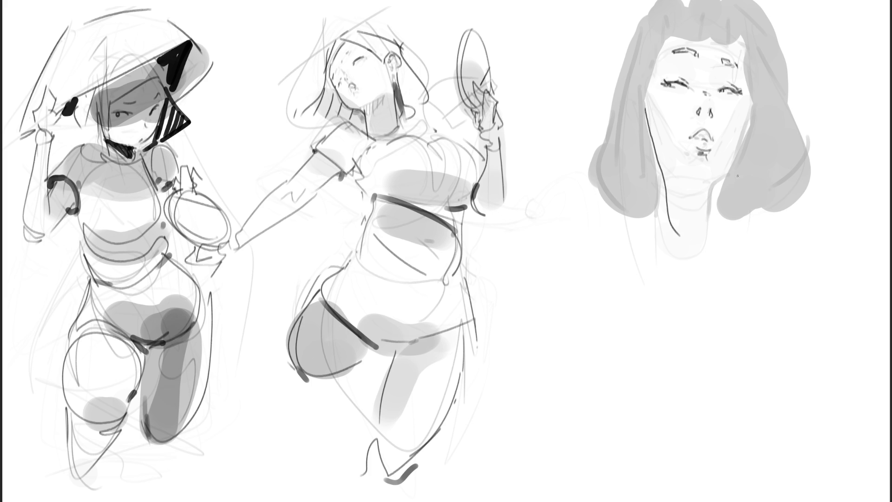
left_click_drag(752, 100, 713, 238)
mouse_move(646, 110)
left_mouse_down()
mouse_move(667, 39)
mouse_move(735, 46)
mouse_move(749, 99)
left_mouse_up()
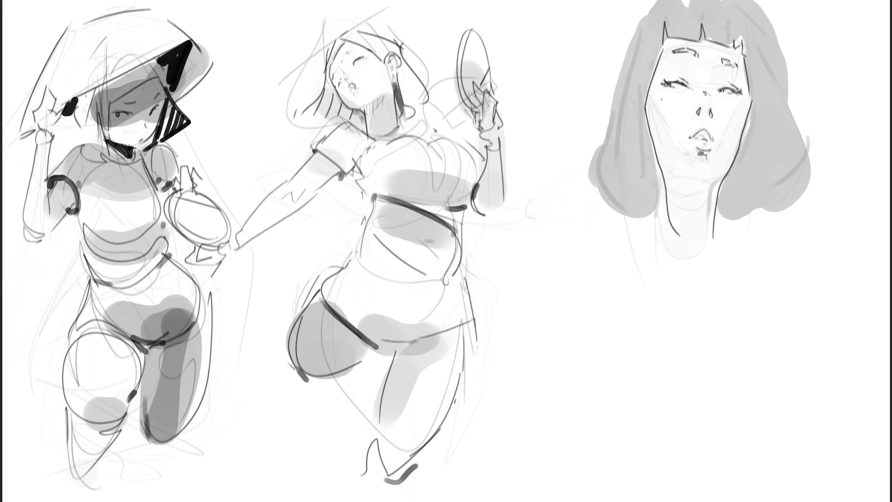
left_click_drag(642, 13, 635, 217)
mouse_move(771, 32)
left_mouse_down()
mouse_move(820, 179)
mouse_move(754, 219)
left_mouse_up()
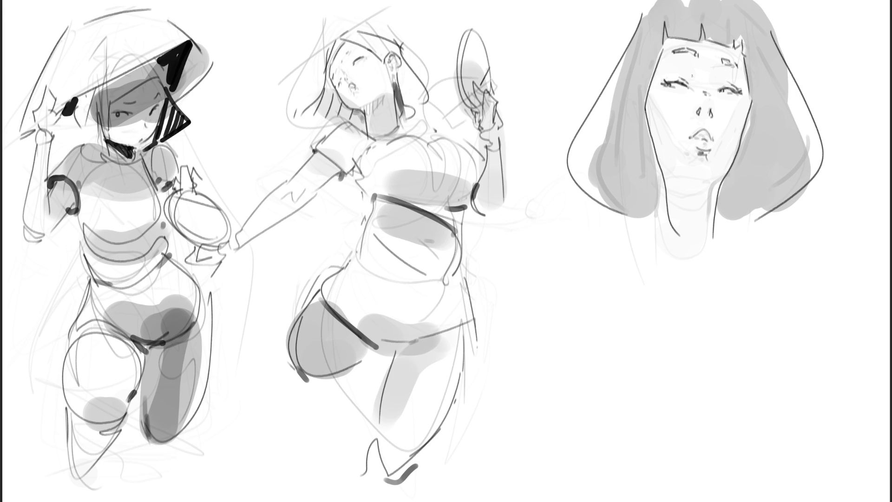
Step: Hatch diagonal lines across the left cheek and down along the jaw
left_click_drag(646, 99, 663, 132)
left_click_drag(662, 119, 664, 144)
mouse_move(663, 127)
left_mouse_down()
mouse_move(677, 143)
mouse_move(664, 155)
left_mouse_up()
mouse_move(659, 135)
left_mouse_down()
mouse_move(681, 164)
mouse_move(659, 172)
left_mouse_up()
mouse_move(659, 145)
left_mouse_down()
mouse_move(687, 179)
mouse_move(692, 165)
left_mouse_up()
left_click_drag(669, 170, 695, 194)
left_click_drag(674, 180, 711, 216)
Step: Hatch the neck below the chin, the right cheek and the forehead between the eyes
left_click_drag(676, 191, 697, 222)
mouse_move(714, 186)
left_mouse_down()
mouse_move(724, 198)
mouse_move(716, 242)
left_mouse_up()
left_click_drag(732, 99, 752, 121)
mouse_move(723, 120)
left_mouse_down()
mouse_move(739, 136)
mouse_move(720, 151)
left_mouse_up()
left_click_drag(737, 146, 715, 169)
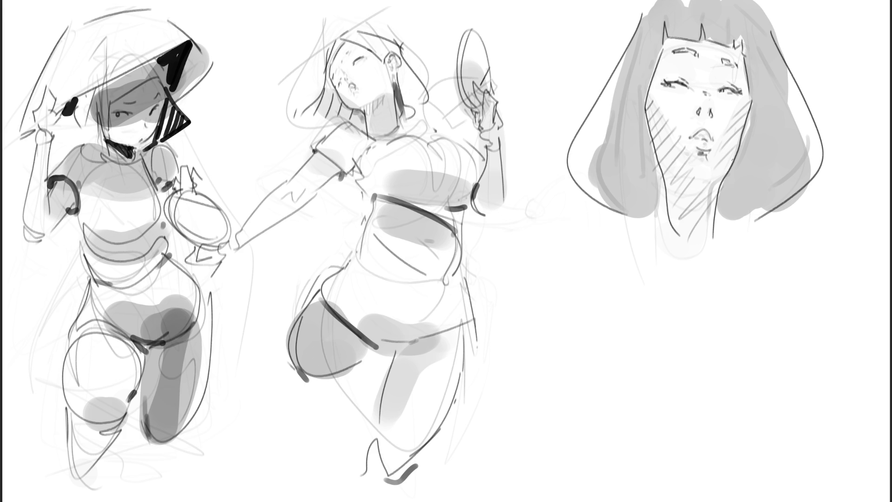
mouse_move(693, 52)
left_mouse_down()
mouse_move(673, 78)
mouse_move(681, 95)
left_mouse_up()
mouse_move(730, 62)
left_mouse_down()
mouse_move(707, 82)
mouse_move(740, 77)
left_mouse_up()
Step: Fill the bob hair solid black from crown to ends, then brush a grey band under the bangs
mouse_move(658, 47)
left_mouse_down()
mouse_move(609, 167)
mouse_move(581, 172)
mouse_move(632, 174)
mouse_move(627, 139)
mouse_move(605, 195)
mouse_move(650, 205)
mouse_move(648, 173)
left_mouse_up()
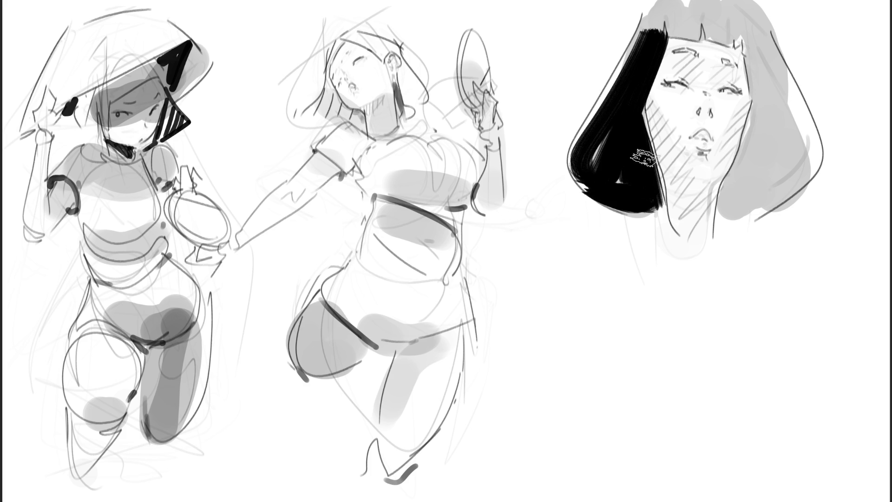
mouse_move(657, 32)
left_mouse_down()
mouse_move(669, 7)
mouse_move(674, 28)
mouse_move(688, 4)
mouse_move(700, 40)
mouse_move(696, 3)
mouse_move(711, 40)
mouse_move(720, 4)
mouse_move(732, 41)
mouse_move(724, 6)
mouse_move(744, 32)
mouse_move(751, 11)
mouse_move(766, 125)
mouse_move(753, 18)
mouse_move(804, 149)
mouse_move(786, 70)
mouse_move(764, 69)
mouse_move(763, 149)
mouse_move(742, 186)
mouse_move(739, 179)
mouse_move(763, 193)
mouse_move(777, 90)
mouse_move(793, 107)
mouse_move(801, 142)
mouse_move(792, 144)
mouse_move(781, 51)
mouse_move(743, 4)
mouse_move(660, 10)
left_mouse_up()
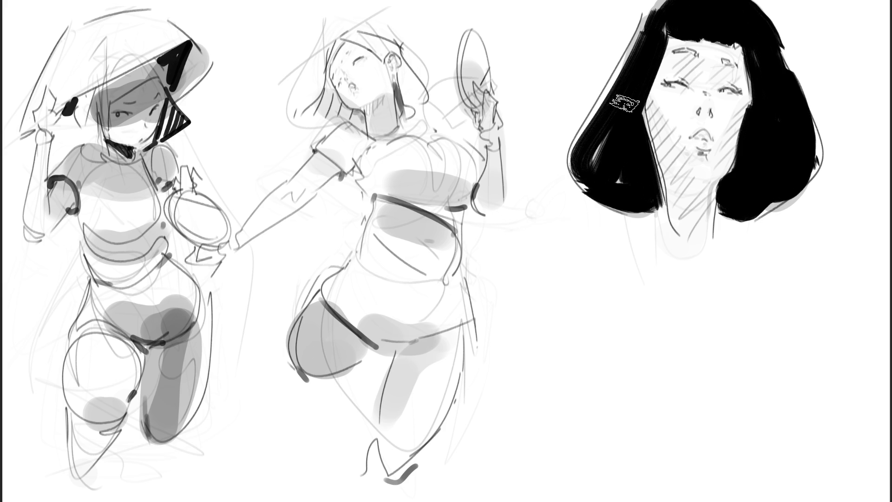
mouse_move(672, 59)
left_mouse_down()
mouse_move(741, 61)
mouse_move(664, 77)
left_mouse_up()
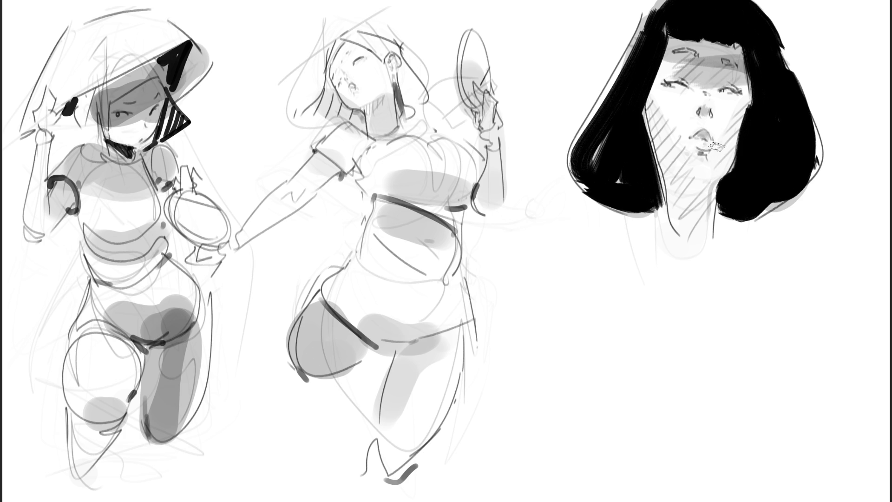
Step: Shade both cheeks, the area below the lips and the neck grey, then lighten the black hair to grey
mouse_move(753, 101)
left_mouse_down()
mouse_move(709, 182)
mouse_move(723, 163)
left_mouse_up()
mouse_move(647, 104)
left_mouse_down()
mouse_move(665, 153)
mouse_move(702, 181)
left_mouse_up()
left_click_drag(697, 219, 692, 186)
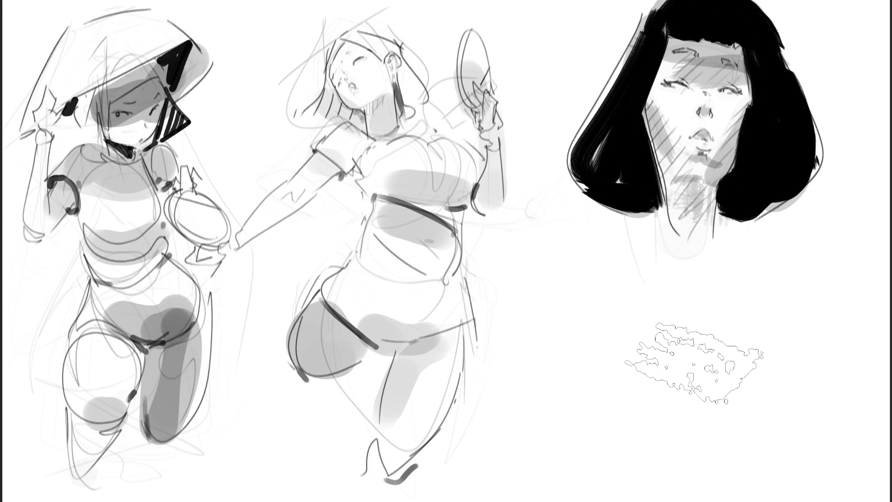
key("e")
mouse_move(650, 209)
left_mouse_down()
mouse_move(777, 229)
mouse_move(650, 116)
mouse_move(662, 254)
mouse_move(761, 279)
mouse_move(744, 55)
mouse_move(737, 159)
mouse_move(790, 177)
left_mouse_up()
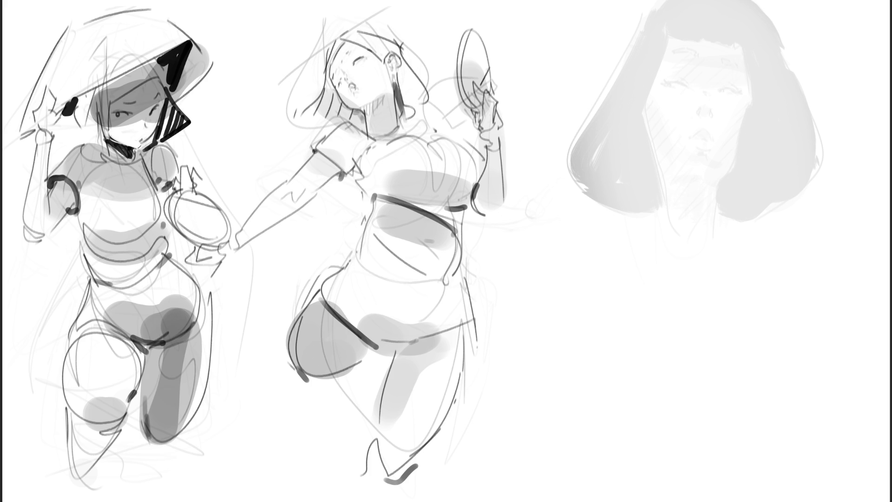
Step: Darken the hat-wearing figure's hair line, the hat-edge accent and the cheek lines
mouse_move(111, 112)
left_mouse_down()
mouse_move(110, 137)
mouse_move(99, 136)
mouse_move(108, 154)
left_mouse_up()
mouse_move(74, 100)
left_mouse_down()
mouse_move(68, 115)
mouse_move(78, 137)
left_mouse_up()
left_click_drag(76, 137, 108, 148)
Step: Rework the second figure's hair strands and add dark accents on her belly, waistband and sleeve
mouse_move(331, 23)
left_mouse_down()
mouse_move(301, 108)
mouse_move(349, 21)
mouse_move(411, 47)
mouse_move(427, 74)
left_mouse_up()
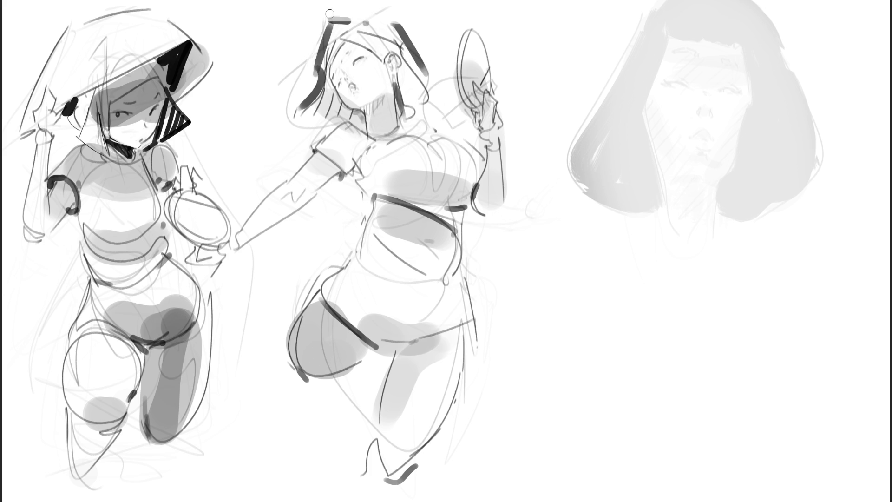
left_click_drag(331, 18, 312, 84)
left_click_drag(396, 21, 432, 67)
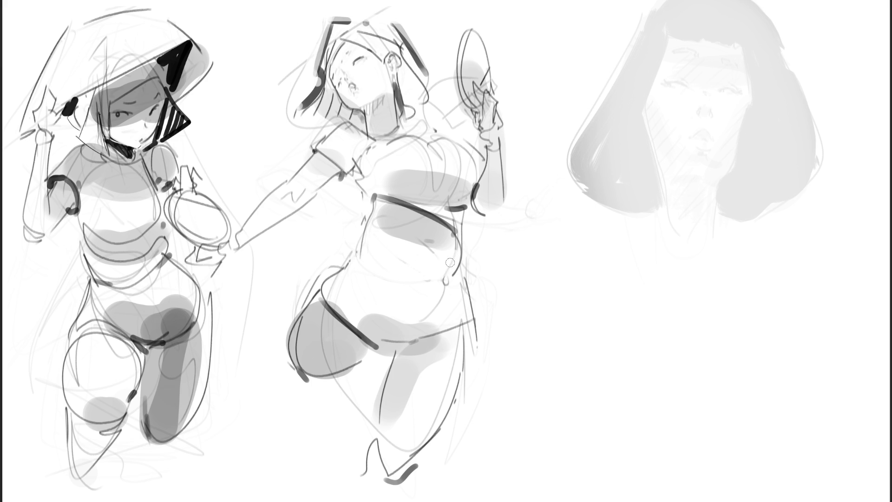
mouse_move(464, 237)
left_mouse_down()
mouse_move(460, 275)
mouse_move(464, 217)
left_mouse_up()
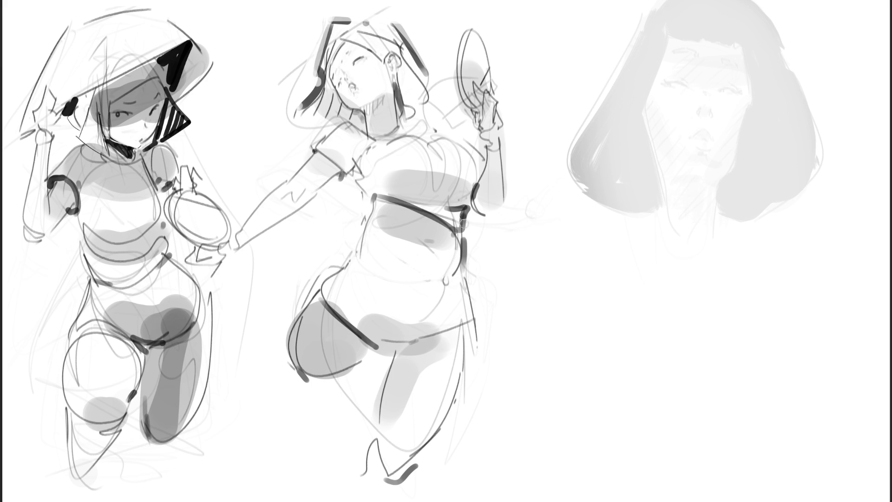
mouse_move(356, 184)
left_mouse_down()
mouse_move(372, 206)
mouse_move(352, 186)
mouse_move(387, 188)
left_mouse_up()
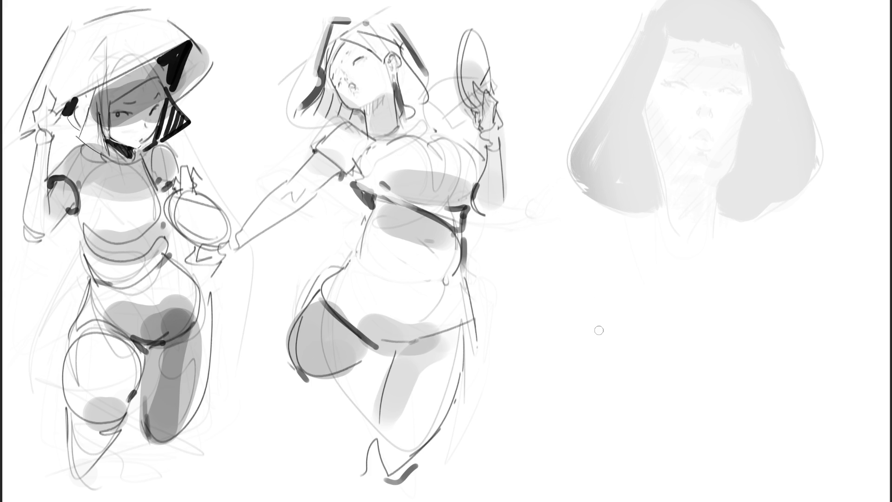
mouse_move(378, 198)
left_mouse_down()
mouse_move(373, 214)
mouse_move(425, 218)
mouse_move(415, 216)
mouse_move(448, 235)
left_mouse_up()
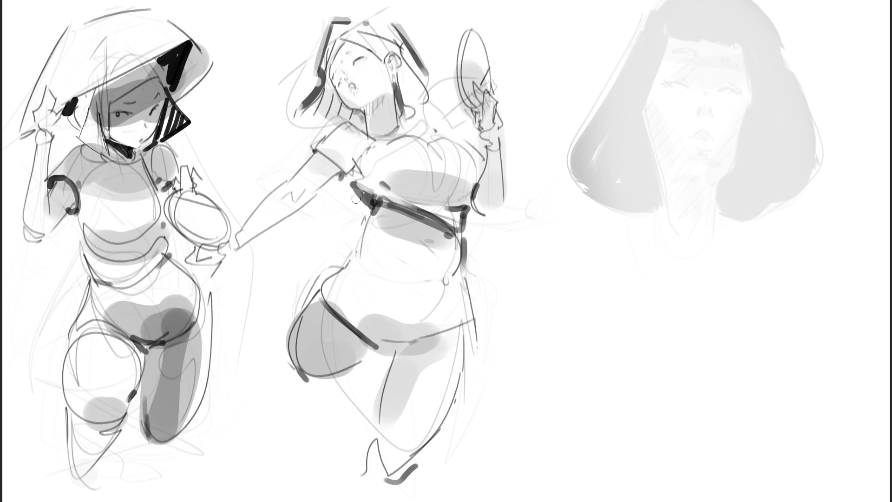
left_click_drag(312, 152, 345, 178)
Step: Add a dot and a horizontal accent on the torso, darken the thigh line, and dot the hip
left_click(354, 250)
mouse_move(372, 263)
left_mouse_down()
mouse_move(454, 271)
mouse_move(418, 302)
mouse_move(475, 271)
left_mouse_up()
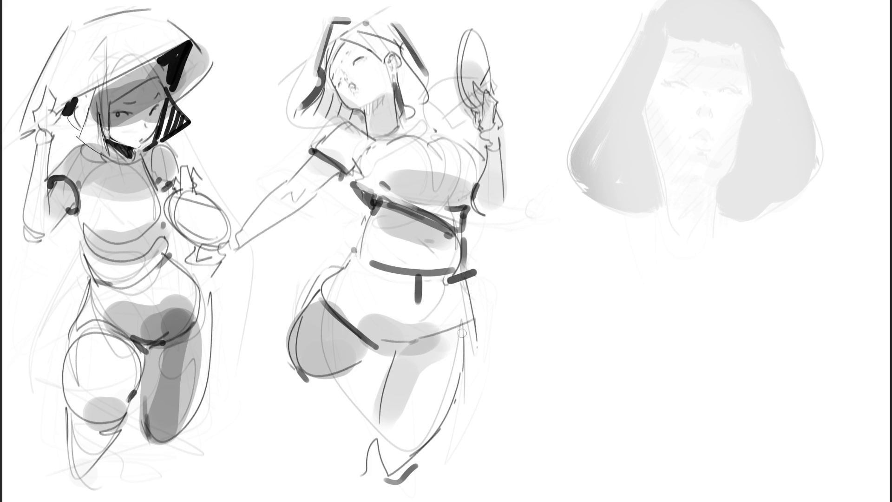
mouse_move(320, 288)
left_mouse_down()
mouse_move(372, 339)
mouse_move(479, 320)
left_mouse_up()
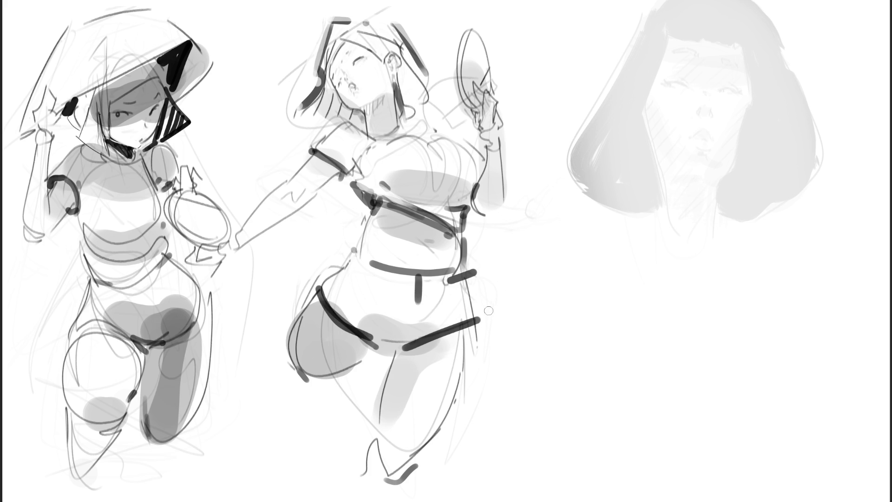
left_click(358, 256)
left_click(350, 277)
left_click(331, 287)
Step: Stroke the right thigh in dark, then erase to thin and refine that line
left_click_drag(471, 330, 441, 450)
mouse_move(464, 333)
left_mouse_down()
mouse_move(460, 374)
mouse_move(421, 443)
left_mouse_up()
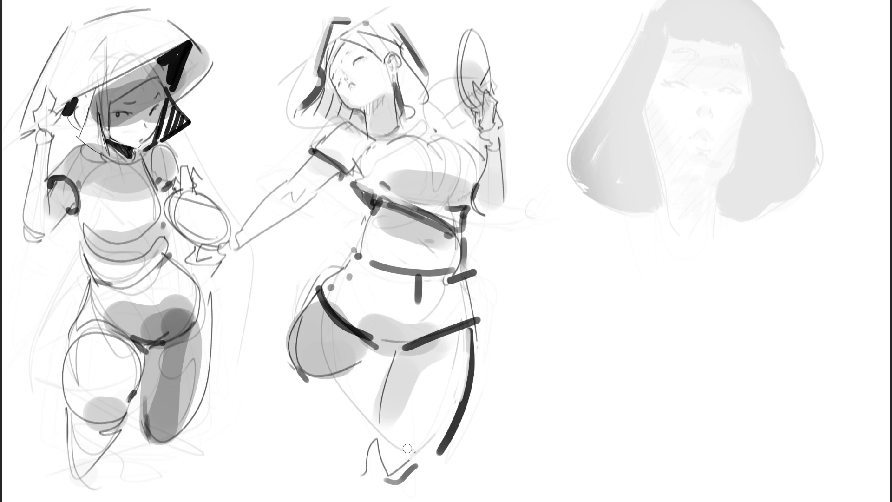
left_click_drag(449, 370, 451, 399)
left_click_drag(477, 331, 462, 416)
left_click_drag(467, 358, 453, 439)
left_click_drag(462, 404, 448, 453)
mouse_move(465, 346)
left_mouse_down()
mouse_move(429, 458)
mouse_move(439, 453)
left_mouse_up()
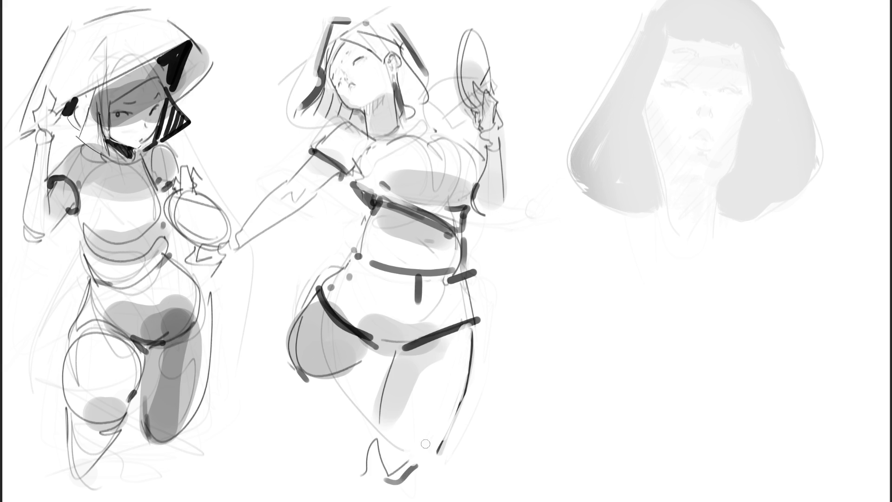
left_click_drag(444, 445, 439, 451)
Step: Draw a dark closed loop with nested curves around the knee
mouse_move(375, 428)
left_mouse_down()
mouse_move(388, 425)
mouse_move(436, 453)
mouse_move(365, 458)
mouse_move(397, 498)
left_mouse_up()
mouse_move(441, 455)
left_mouse_down()
mouse_move(408, 493)
mouse_move(376, 465)
mouse_move(423, 483)
mouse_move(409, 454)
mouse_move(375, 479)
mouse_move(393, 492)
mouse_move(372, 451)
mouse_move(432, 466)
left_mouse_up()
mouse_move(365, 460)
left_mouse_down()
mouse_move(356, 476)
mouse_move(379, 500)
left_mouse_up()
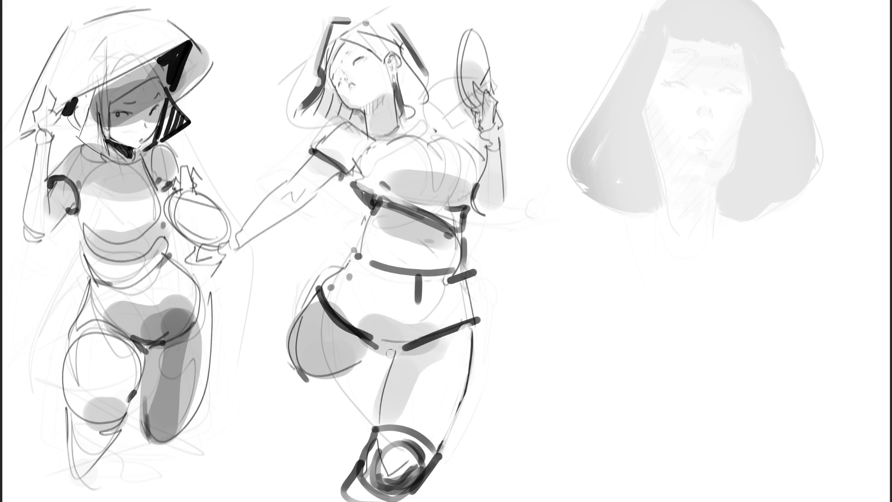
Step: Outline the middle figure's raised thigh in dark, including the crotch accent and lower edge
left_click_drag(393, 345, 394, 354)
left_click_drag(374, 351, 309, 382)
left_click_drag(298, 322, 321, 382)
mouse_move(288, 332)
left_mouse_down()
mouse_move(295, 380)
mouse_move(318, 384)
left_mouse_up()
left_click_drag(281, 348, 302, 304)
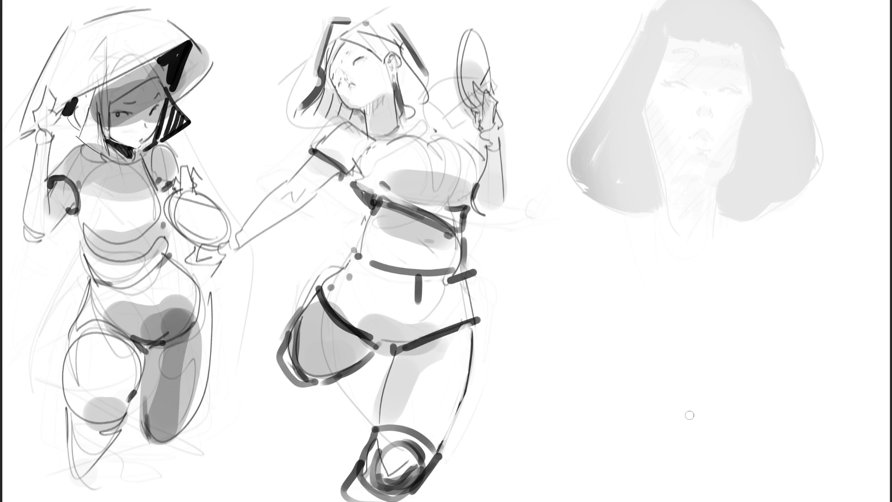
Step: Accent the left figure's elbow, upper arm, collar, face hair lines, eyebrow and eye
left_click_drag(72, 209, 73, 212)
left_click_drag(85, 180, 86, 241)
mouse_move(104, 155)
left_mouse_down()
mouse_move(119, 166)
mouse_move(138, 159)
left_mouse_up()
mouse_move(61, 116)
left_mouse_down()
mouse_move(77, 135)
mouse_move(112, 143)
left_mouse_up()
mouse_move(100, 110)
left_mouse_down()
mouse_move(104, 154)
mouse_move(107, 134)
left_mouse_up()
mouse_move(112, 98)
left_mouse_down()
mouse_move(114, 135)
mouse_move(169, 68)
mouse_move(156, 95)
left_mouse_up()
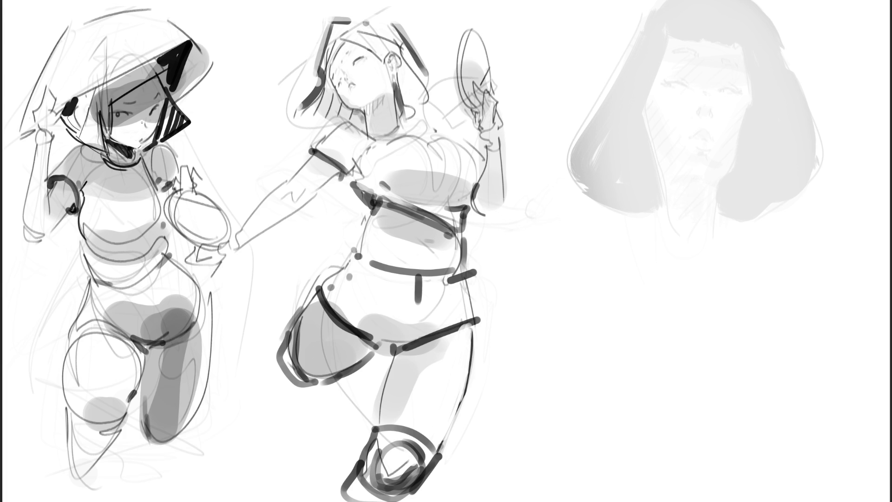
left_click_drag(125, 104, 136, 103)
left_click_drag(114, 113, 128, 113)
Step: Fill the black hat triangle's edge and corner, then draw long vertical lines beside the figure
mouse_move(158, 76)
left_mouse_down()
mouse_move(168, 96)
mouse_move(163, 85)
left_mouse_up()
mouse_move(159, 59)
left_mouse_down()
mouse_move(162, 69)
mouse_move(170, 63)
left_mouse_up()
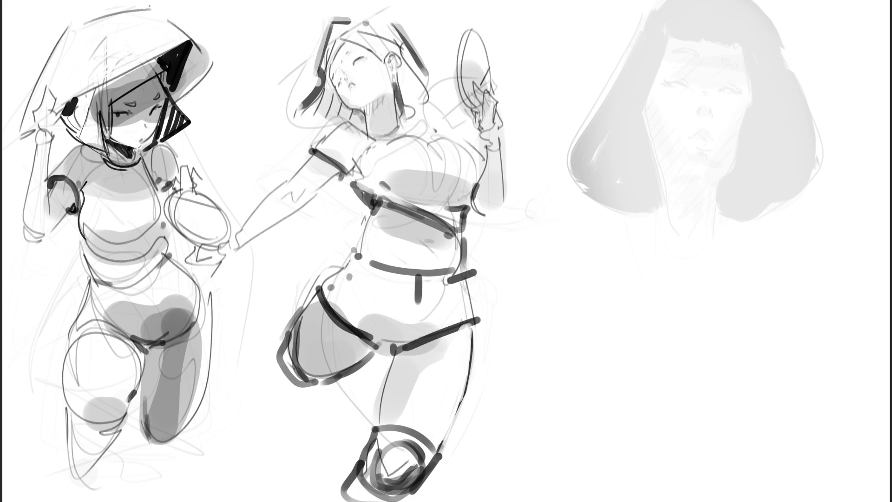
left_click_drag(20, 133, 1, 270)
left_click_drag(214, 53, 215, 191)
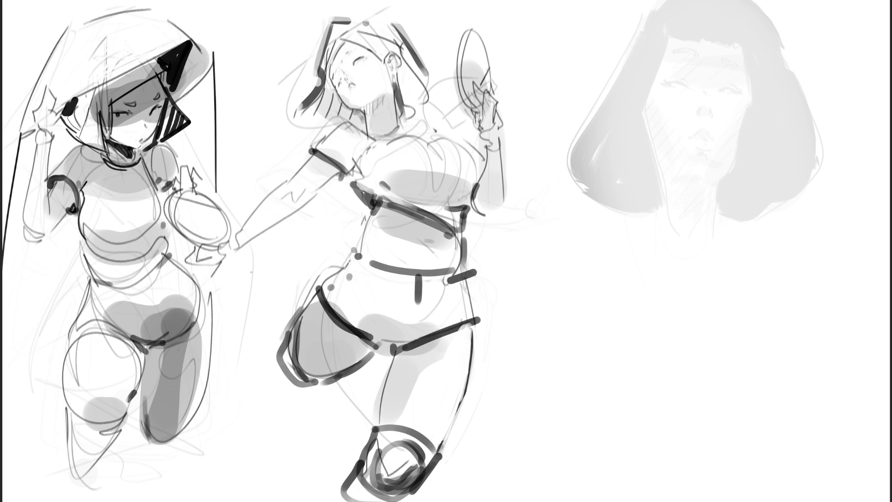
Step: Undo the two long stray lines and paint light grey over the left figure's dark thigh streak
key("ctrl+z")
key("ctrl+z")
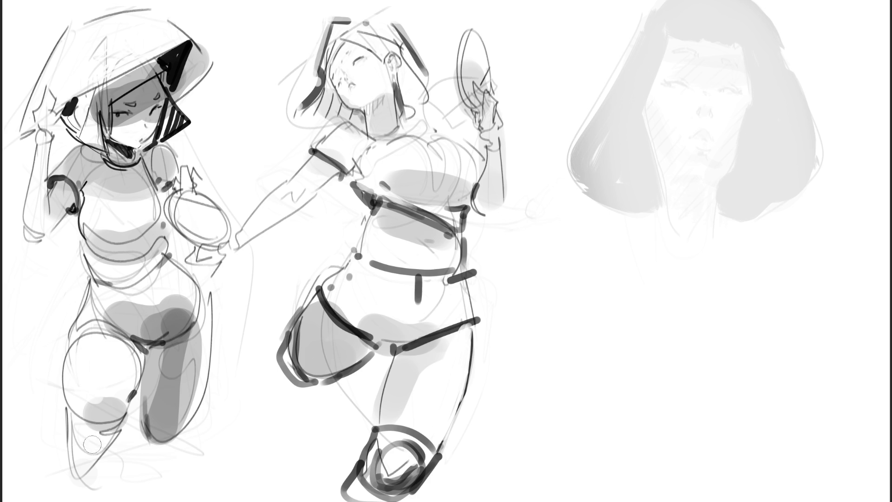
mouse_move(197, 339)
left_mouse_down()
mouse_move(176, 418)
mouse_move(153, 371)
mouse_move(183, 390)
mouse_move(194, 344)
mouse_move(166, 424)
mouse_move(188, 407)
mouse_move(177, 423)
mouse_move(186, 356)
mouse_move(165, 434)
mouse_move(204, 324)
mouse_move(186, 348)
mouse_move(199, 330)
left_mouse_up()
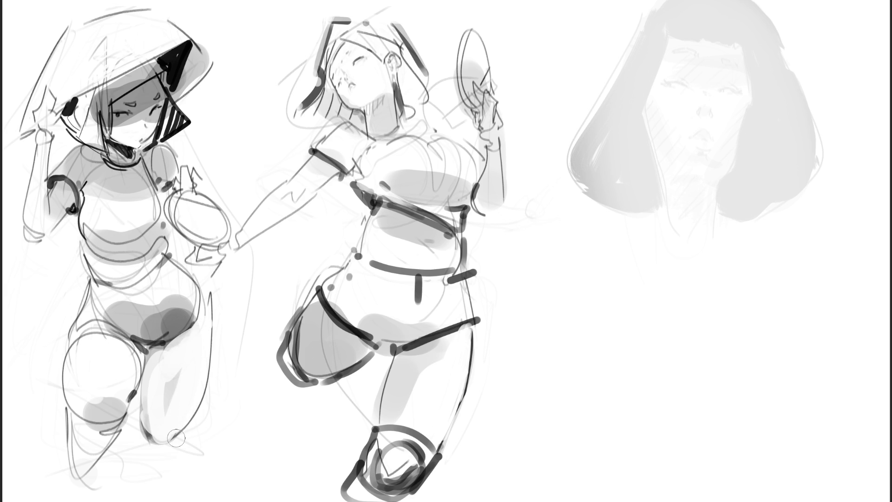
left_click_drag(198, 382, 180, 358)
Step: Sketch a hand with two fingers, a cuff and a forearm below the grey head
mouse_move(606, 296)
left_mouse_down()
mouse_move(633, 343)
mouse_move(643, 348)
mouse_move(671, 336)
mouse_move(679, 346)
left_mouse_up()
mouse_move(607, 297)
left_mouse_down()
mouse_move(614, 264)
mouse_move(638, 237)
mouse_move(626, 315)
mouse_move(630, 275)
mouse_move(671, 265)
mouse_move(636, 309)
mouse_move(651, 308)
mouse_move(670, 325)
left_mouse_up()
mouse_move(670, 325)
left_mouse_down()
mouse_move(688, 283)
mouse_move(685, 336)
left_mouse_up()
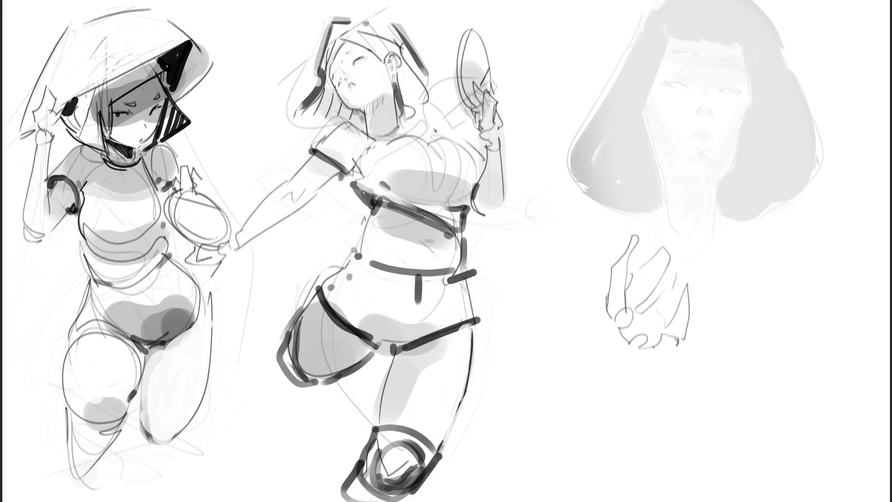
left_click_drag(605, 245, 620, 257)
mouse_move(660, 324)
left_mouse_down()
mouse_move(632, 346)
mouse_move(679, 349)
mouse_move(664, 366)
mouse_move(695, 360)
mouse_move(671, 377)
mouse_move(699, 375)
mouse_move(697, 390)
left_mouse_up()
mouse_move(655, 377)
left_mouse_down()
mouse_move(697, 390)
mouse_move(656, 463)
left_mouse_up()
mouse_move(697, 391)
left_mouse_down()
mouse_move(659, 464)
mouse_move(710, 475)
left_mouse_up()
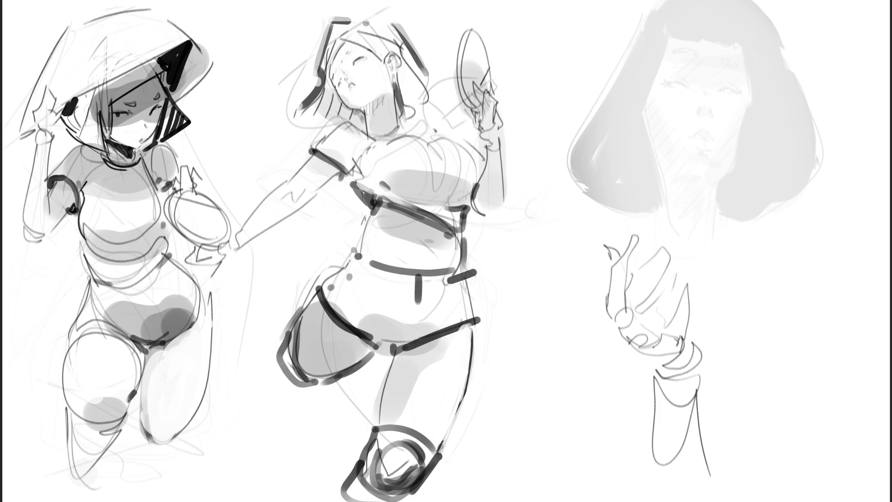
Step: Block out a rounded fist to the right, hatching its inside and drawing its underside
mouse_move(743, 292)
left_mouse_down()
mouse_move(732, 340)
mouse_move(717, 338)
mouse_move(743, 348)
mouse_move(782, 333)
mouse_move(760, 310)
mouse_move(779, 319)
mouse_move(754, 288)
mouse_move(769, 279)
mouse_move(794, 290)
left_mouse_up()
left_click_drag(794, 290, 797, 326)
mouse_move(776, 293)
left_mouse_down()
mouse_move(798, 337)
mouse_move(796, 291)
mouse_move(823, 292)
mouse_move(812, 340)
mouse_move(840, 301)
mouse_move(818, 343)
left_mouse_up()
mouse_move(846, 307)
left_mouse_down()
mouse_move(824, 340)
mouse_move(848, 308)
left_mouse_up()
mouse_move(768, 297)
left_mouse_down()
mouse_move(742, 323)
mouse_move(760, 328)
mouse_move(741, 321)
mouse_move(820, 300)
mouse_move(791, 334)
mouse_move(743, 351)
mouse_move(849, 311)
mouse_move(737, 356)
left_mouse_up()
left_click_drag(793, 346, 762, 353)
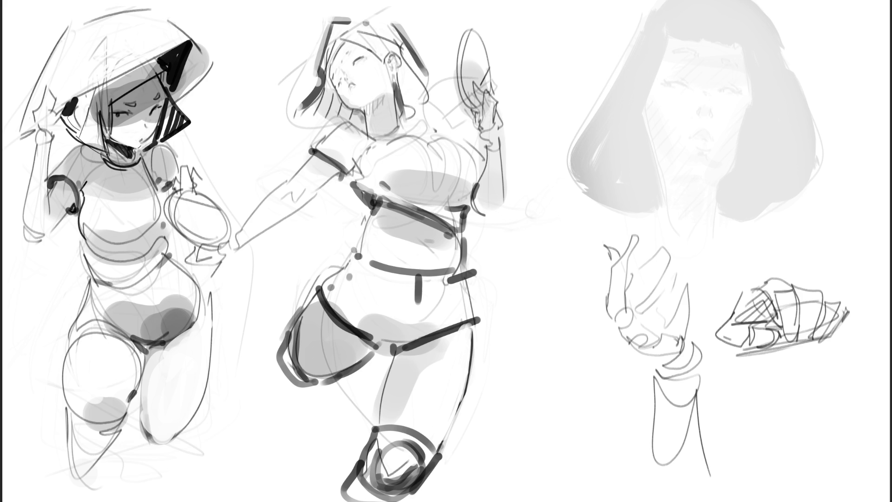
Step: Draw a sleeve above the right fist and rebuild the left hand as a knuckled fist
mouse_move(742, 284)
left_mouse_down()
mouse_move(726, 321)
mouse_move(782, 279)
left_mouse_up()
mouse_move(746, 274)
left_mouse_down()
mouse_move(727, 302)
mouse_move(760, 225)
mouse_move(777, 274)
left_mouse_up()
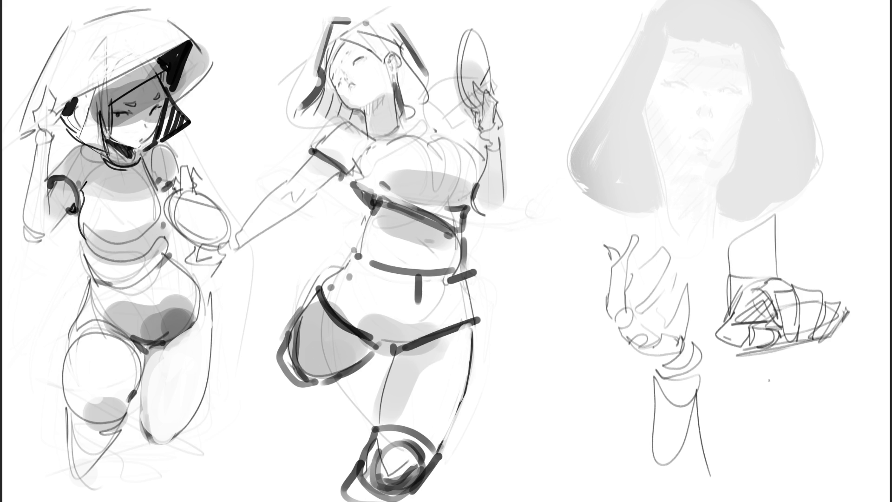
left_click_drag(609, 246, 688, 325)
left_click_drag(632, 346, 646, 325)
left_click_drag(643, 295, 639, 346)
mouse_move(674, 311)
left_mouse_down()
mouse_move(650, 346)
mouse_move(669, 322)
mouse_move(656, 356)
mouse_move(688, 343)
left_mouse_up()
Step: Add a banded cuff under the left fist and a long forearm below it
mouse_move(686, 335)
left_mouse_down()
mouse_move(689, 353)
mouse_move(653, 363)
mouse_move(674, 377)
left_mouse_up()
mouse_move(675, 377)
left_mouse_down()
mouse_move(697, 342)
mouse_move(699, 353)
left_mouse_up()
mouse_move(704, 353)
left_mouse_down()
mouse_move(693, 385)
mouse_move(660, 396)
left_mouse_up()
left_click_drag(651, 362, 643, 467)
left_click_drag(695, 381, 693, 493)
left_click_drag(695, 402, 697, 478)
left_click_drag(700, 425, 703, 495)
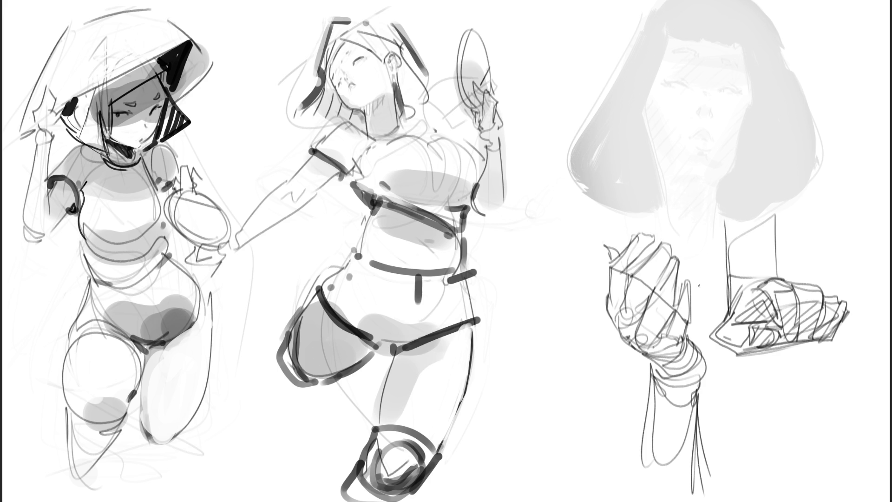
Step: Ink the left fist's top mark and diagonal contour lines with the dark pen
left_click_drag(605, 246, 612, 261)
key("ctrl+z")
key("ctrl+z")
mouse_move(615, 251)
left_mouse_down()
mouse_move(619, 244)
mouse_move(606, 247)
left_mouse_up()
key("ctrl+z")
left_click_drag(626, 274, 687, 321)
left_click_drag(619, 274, 700, 334)
mouse_move(622, 268)
left_mouse_down()
mouse_move(684, 307)
mouse_move(679, 245)
mouse_move(676, 305)
left_mouse_up()
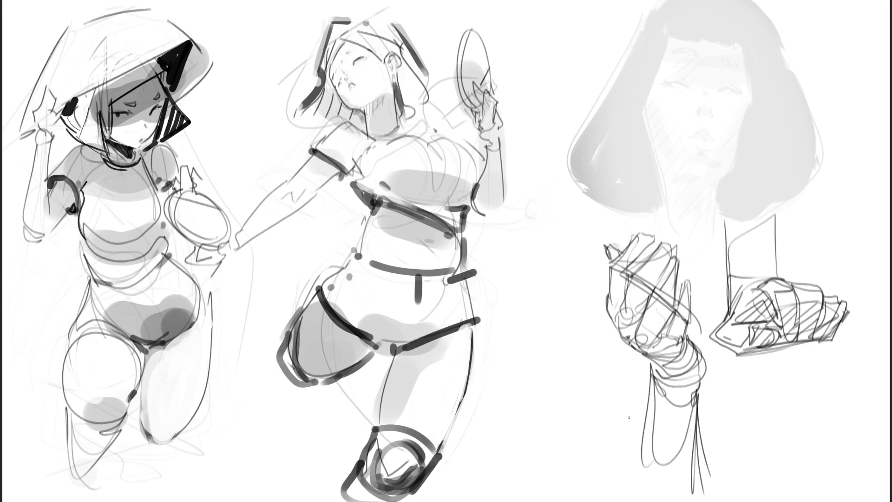
Step: Try short lines between fist and wrist and left of the hand, undoing both
left_click_drag(703, 284, 703, 314)
key("ctrl+z")
left_click_drag(552, 248, 553, 285)
key("ctrl+z")
Step: Box in the bob-haired head with long angular construction lines and planes
left_click_drag(548, 186, 664, 223)
left_click_drag(565, 138, 553, 179)
left_click_drag(587, 100, 631, 45)
mouse_move(588, 70)
left_mouse_down()
mouse_move(728, 1)
mouse_move(818, 139)
left_mouse_up()
left_click_drag(827, 152, 682, 275)
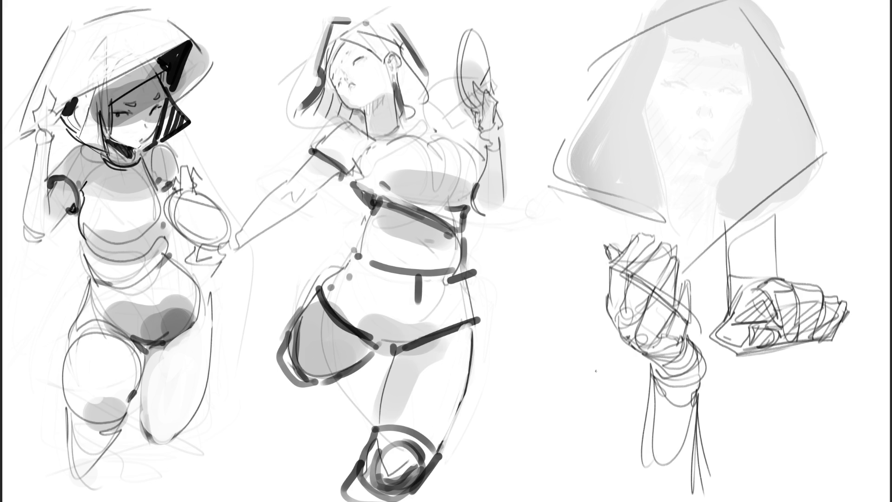
mouse_move(671, 33)
left_mouse_down()
mouse_move(628, 132)
mouse_move(665, 221)
left_mouse_up()
left_click_drag(665, 221, 758, 155)
mouse_move(616, 87)
left_mouse_down()
mouse_move(725, 30)
mouse_move(758, 124)
mouse_move(751, 166)
left_mouse_up()
Step: Draw both eyes, eyebrows and a nostril on the grey head
mouse_move(647, 109)
left_mouse_down()
mouse_move(674, 84)
mouse_move(647, 106)
left_mouse_up()
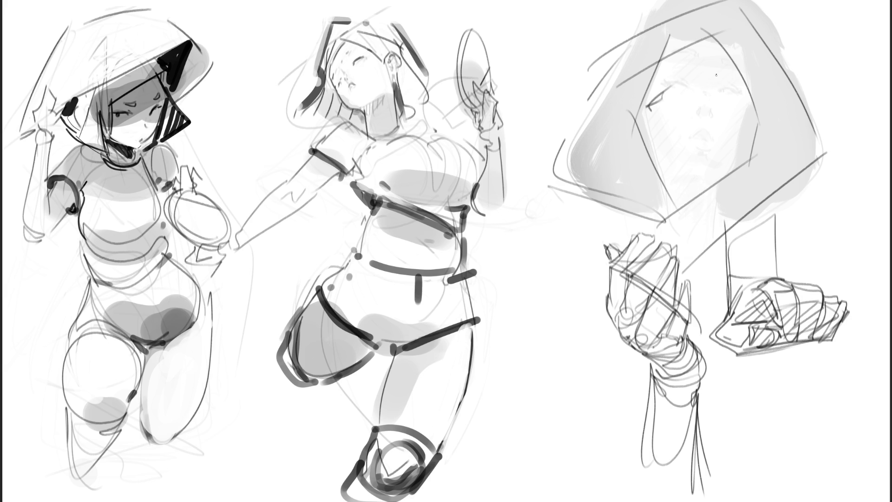
left_click_drag(718, 97, 735, 94)
left_click_drag(666, 93, 670, 98)
left_click_drag(712, 66, 722, 65)
left_click_drag(659, 75, 669, 74)
left_click_drag(701, 120, 706, 125)
Step: Draw the jaw line and neck, then write B, an arrow and B beside the figures
left_click_drag(703, 199, 762, 217)
left_click_drag(719, 185, 710, 242)
left_click_drag(679, 211, 675, 235)
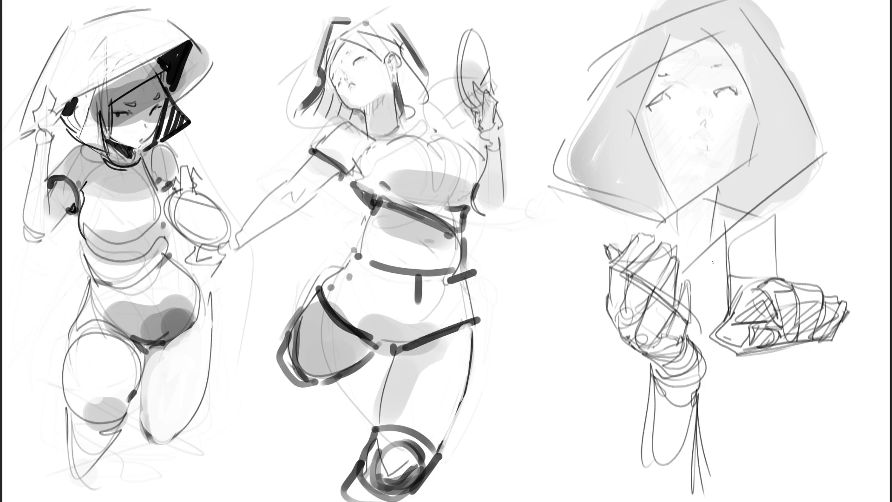
mouse_move(523, 237)
left_mouse_down()
mouse_move(528, 276)
mouse_move(534, 247)
mouse_move(527, 346)
mouse_move(570, 331)
left_mouse_up()
mouse_move(529, 358)
left_mouse_down()
mouse_move(539, 378)
mouse_move(537, 429)
left_mouse_up()
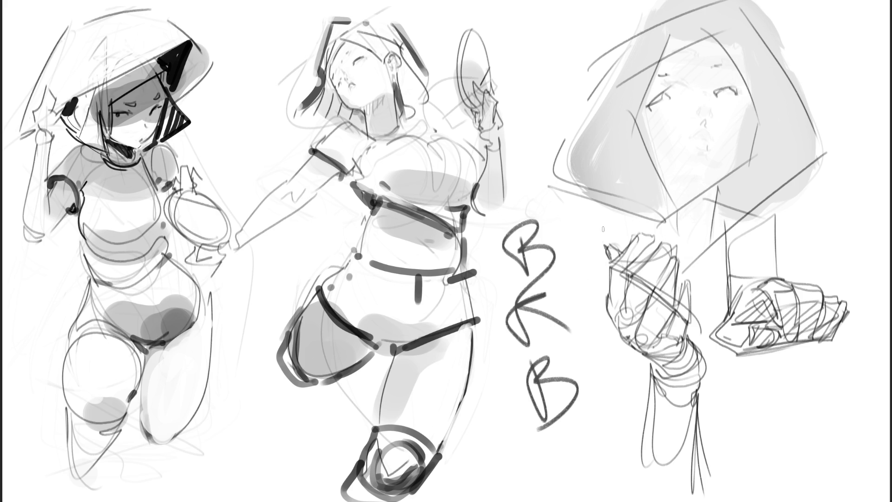
Step: Strike through the handwritten BKB letters, then undo the letters and strokes
left_click_drag(532, 211, 555, 465)
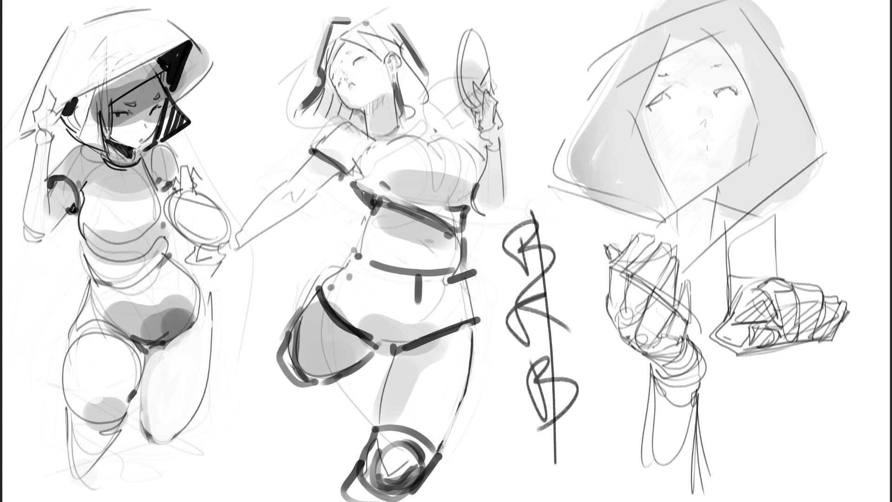
left_click_drag(554, 212, 579, 328)
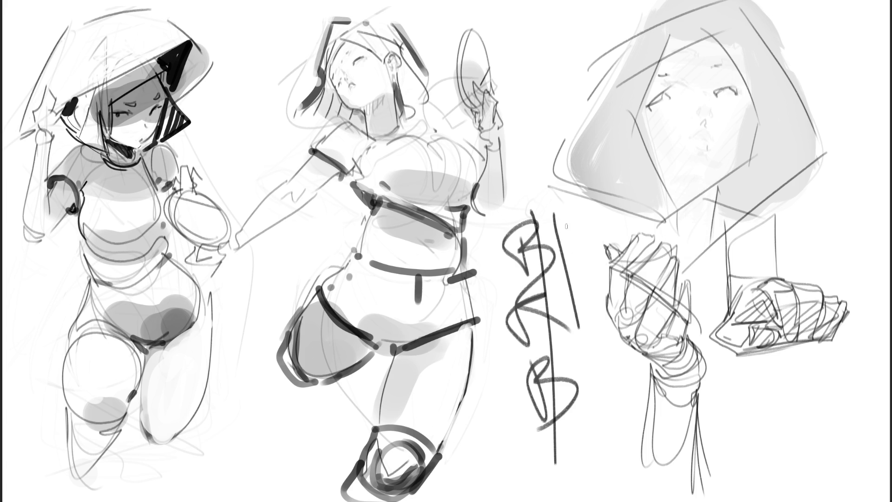
key("ctrl+z")
key("ctrl+z")
key("ctrl+z")
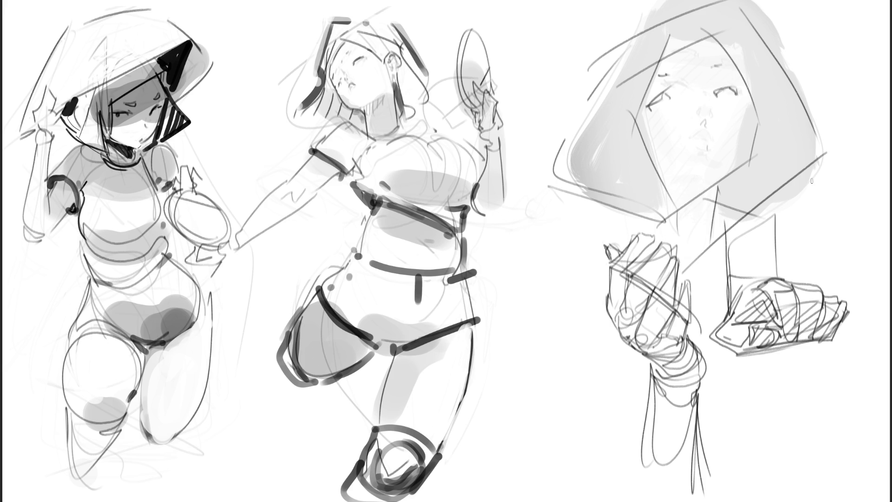
Step: Fade the hooded face study with a large soft eraser and begin redrawing the left fist contour
key("bracketright")
key("bracketright")
key("bracketright")
mouse_move(804, 134)
left_mouse_down()
mouse_move(723, 74)
mouse_move(658, 120)
mouse_move(737, 318)
mouse_move(707, 140)
mouse_move(657, 245)
mouse_move(766, 110)
mouse_move(706, 150)
mouse_move(747, 344)
left_mouse_up()
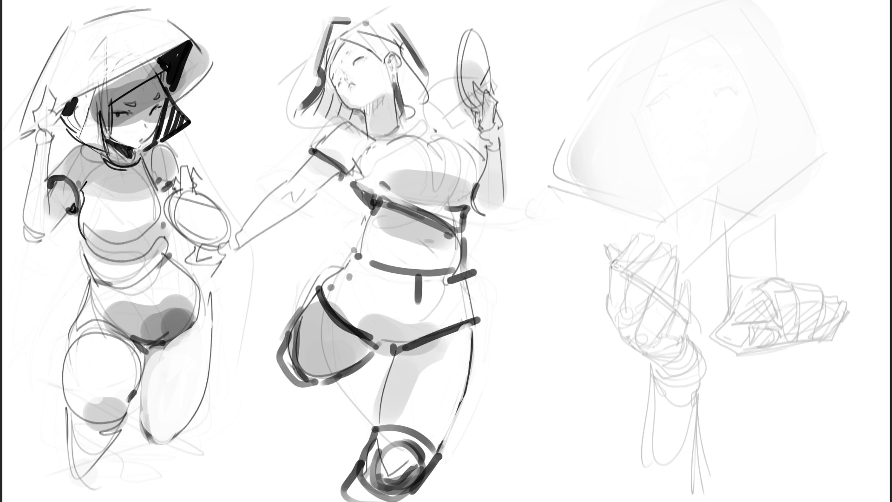
mouse_move(610, 267)
left_mouse_down()
mouse_move(607, 311)
mouse_move(617, 330)
left_mouse_up()
key("ctrl+z")
mouse_move(607, 289)
left_mouse_down()
mouse_move(620, 331)
mouse_move(638, 332)
mouse_move(629, 341)
mouse_move(670, 366)
left_mouse_up()
mouse_move(642, 318)
left_mouse_down()
mouse_move(637, 333)
mouse_move(670, 327)
mouse_move(673, 310)
mouse_move(669, 331)
left_mouse_up()
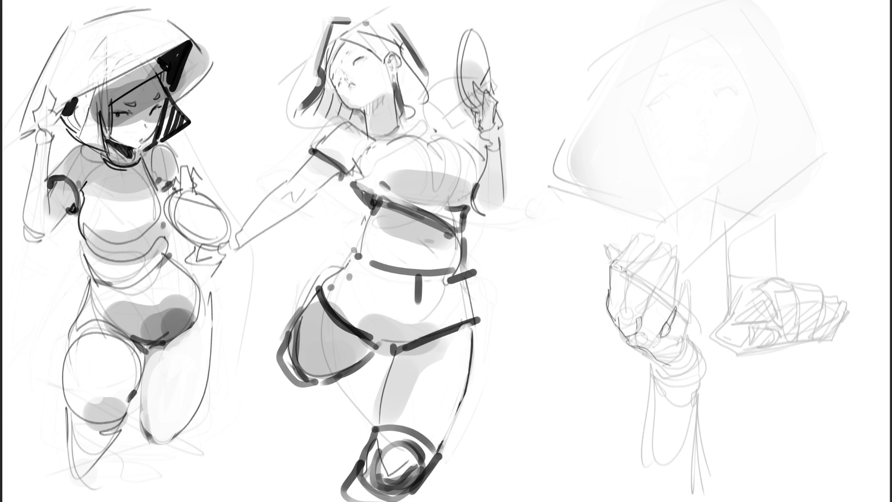
left_click_drag(683, 291, 693, 311)
key("ctrl+z")
Step: Sketch the left fist's planes, top and right edge, wrist, forearm and cuff
mouse_move(614, 266)
left_mouse_down()
mouse_move(641, 237)
mouse_move(622, 272)
left_mouse_up()
mouse_move(678, 242)
left_mouse_down()
mouse_move(651, 228)
mouse_move(693, 307)
left_mouse_up()
mouse_move(684, 262)
left_mouse_down()
mouse_move(696, 305)
mouse_move(686, 343)
left_mouse_up()
left_click_drag(696, 294, 667, 363)
mouse_move(688, 334)
left_mouse_down()
mouse_move(703, 354)
mouse_move(692, 389)
mouse_move(643, 355)
mouse_move(666, 380)
mouse_move(694, 385)
mouse_move(662, 393)
mouse_move(651, 457)
mouse_move(671, 422)
left_mouse_up()
left_click_drag(679, 387, 694, 402)
mouse_move(688, 398)
left_mouse_down()
mouse_move(698, 482)
mouse_move(700, 372)
mouse_move(678, 261)
mouse_move(630, 250)
mouse_move(614, 261)
left_mouse_up()
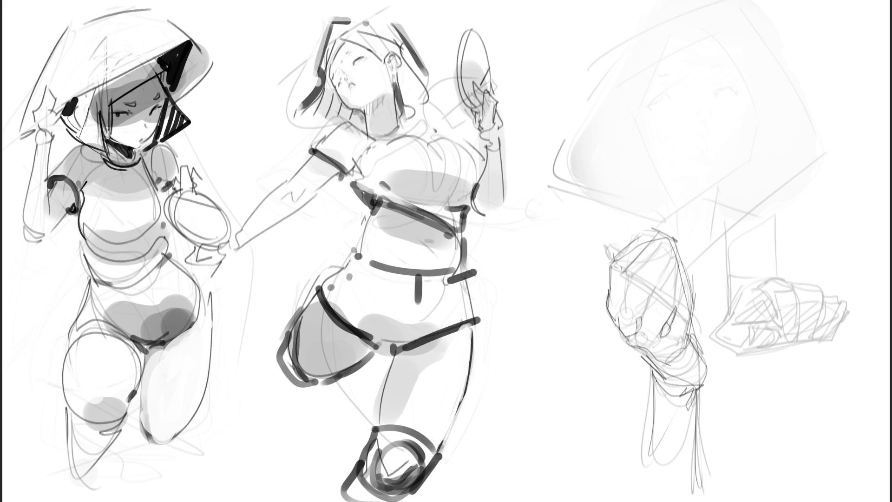
Step: Outline the right fist's top, sides and bottom with knuckle marks
left_click_drag(747, 327, 738, 346)
mouse_move(747, 313)
left_mouse_down()
mouse_move(729, 320)
mouse_move(718, 349)
mouse_move(760, 341)
left_mouse_up()
mouse_move(763, 325)
left_mouse_down()
mouse_move(774, 342)
mouse_move(762, 350)
mouse_move(770, 340)
left_mouse_up()
left_click_drag(771, 324, 773, 337)
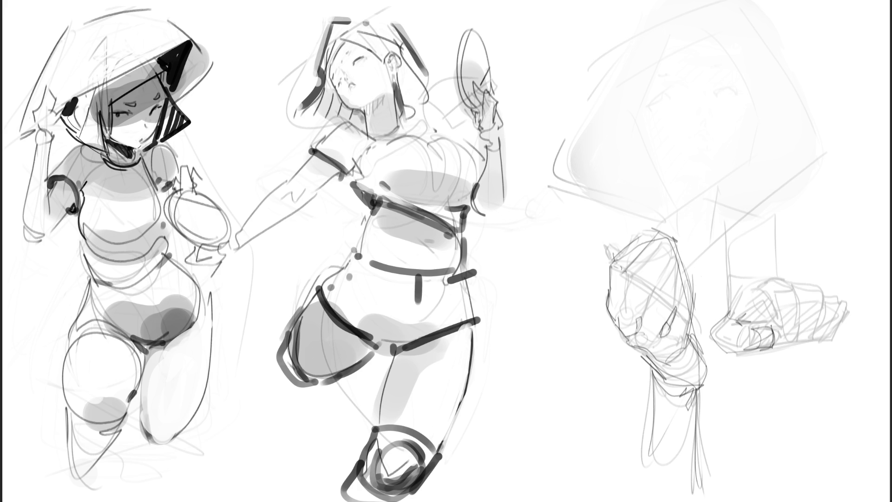
mouse_move(773, 302)
left_mouse_down()
mouse_move(799, 300)
mouse_move(800, 336)
mouse_move(781, 348)
left_mouse_up()
left_click_drag(781, 349, 794, 343)
left_click_drag(798, 293, 791, 341)
mouse_move(790, 294)
left_mouse_down()
mouse_move(769, 284)
mouse_move(774, 274)
mouse_move(800, 279)
left_mouse_up()
Step: Finish the right fist's top, knuckle lines and forearm line, then lighten both fists
mouse_move(790, 280)
left_mouse_down()
mouse_move(795, 302)
mouse_move(804, 277)
mouse_move(821, 286)
left_mouse_up()
mouse_move(820, 287)
left_mouse_down()
mouse_move(825, 318)
mouse_move(838, 296)
left_mouse_up()
mouse_move(837, 297)
left_mouse_down()
mouse_move(817, 341)
mouse_move(832, 331)
left_mouse_up()
mouse_move(836, 323)
left_mouse_down()
mouse_move(847, 309)
mouse_move(840, 338)
left_mouse_up()
left_click_drag(756, 279, 734, 295)
mouse_move(728, 287)
left_mouse_down()
mouse_move(723, 305)
mouse_move(771, 268)
mouse_move(750, 197)
left_mouse_up()
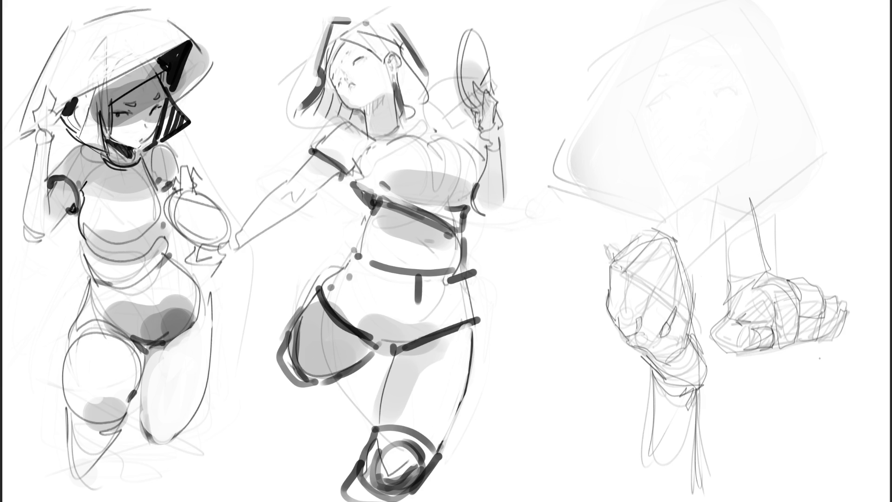
mouse_move(790, 289)
left_mouse_down()
mouse_move(725, 390)
mouse_move(657, 388)
mouse_move(658, 397)
mouse_move(621, 120)
mouse_move(607, 389)
mouse_move(740, 303)
mouse_move(708, 41)
mouse_move(601, 249)
mouse_move(602, 215)
mouse_move(681, 116)
mouse_move(621, 397)
left_mouse_up()
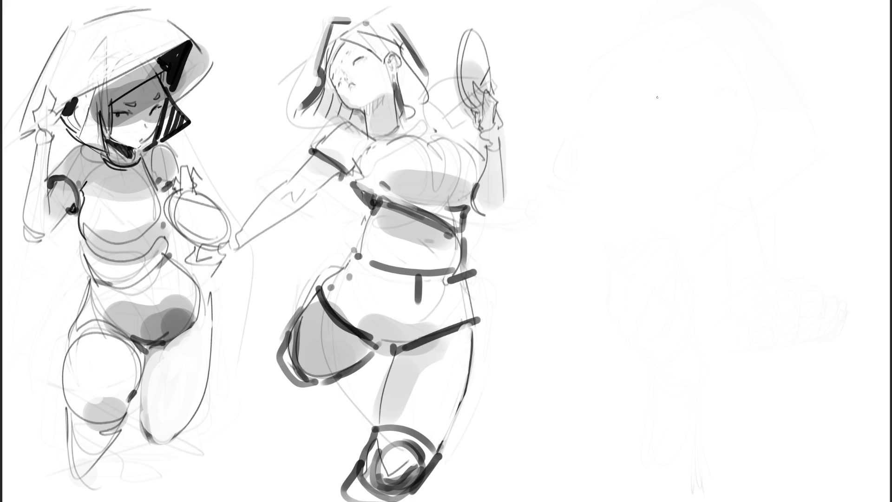
Step: Start the new figure's gesture with quick diagonals, an ellipse and curves
mouse_move(641, 27)
left_mouse_down()
mouse_move(603, 61)
mouse_move(657, 56)
left_mouse_up()
left_click_drag(603, 62, 624, 89)
left_click_drag(618, 17, 693, 108)
left_click_drag(570, 46, 674, 154)
mouse_move(734, 117)
left_mouse_down()
mouse_move(697, 127)
mouse_move(648, 186)
mouse_move(681, 201)
mouse_move(635, 206)
mouse_move(683, 105)
left_mouse_up()
left_click_drag(684, 103, 565, 232)
mouse_move(574, 226)
left_mouse_down()
mouse_move(690, 245)
mouse_move(665, 233)
left_mouse_up()
left_click_drag(593, 235, 690, 251)
Step: Add arcs, a zig-zag, torso lines and a hooked arc, then lighten the gesture with the soft eraser
left_click_drag(713, 195, 688, 241)
mouse_move(721, 165)
left_mouse_down()
mouse_move(609, 343)
mouse_move(717, 226)
left_mouse_up()
mouse_move(735, 230)
left_mouse_down()
mouse_move(679, 314)
mouse_move(677, 368)
mouse_move(734, 408)
left_mouse_up()
left_click_drag(690, 439, 725, 457)
mouse_move(733, 400)
left_mouse_down()
mouse_move(747, 120)
mouse_move(791, 109)
left_mouse_up()
mouse_move(739, 160)
left_mouse_down()
mouse_move(750, 200)
mouse_move(807, 184)
left_mouse_up()
left_click_drag(741, 119, 712, 163)
mouse_move(611, 26)
left_mouse_down()
mouse_move(715, 125)
mouse_move(708, 207)
left_mouse_up()
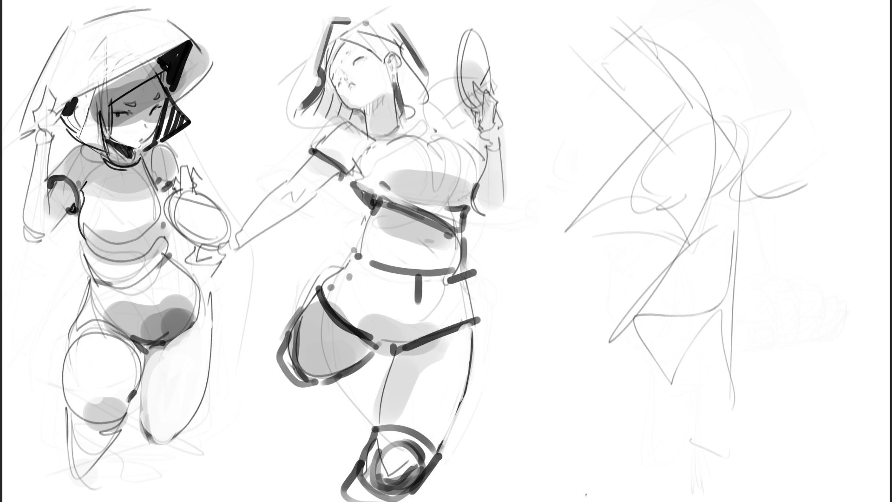
key("e")
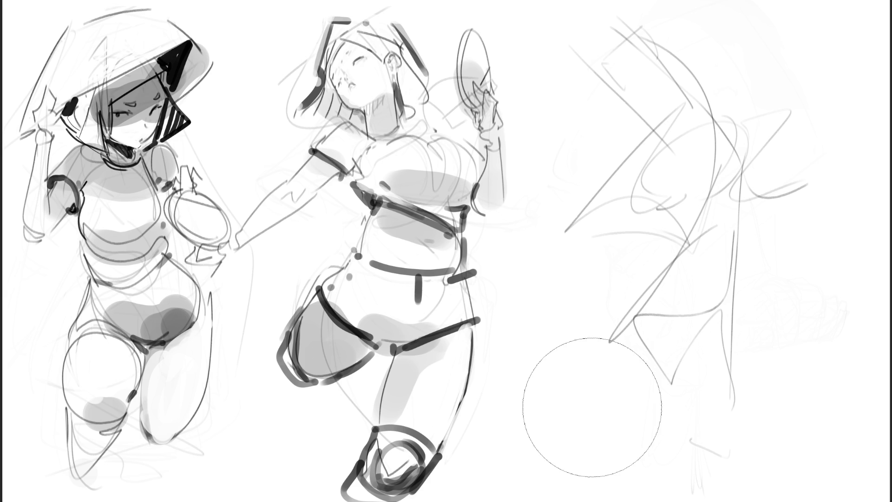
mouse_move(579, 348)
left_mouse_down()
mouse_move(637, 14)
mouse_move(682, 425)
mouse_move(706, 446)
left_mouse_up()
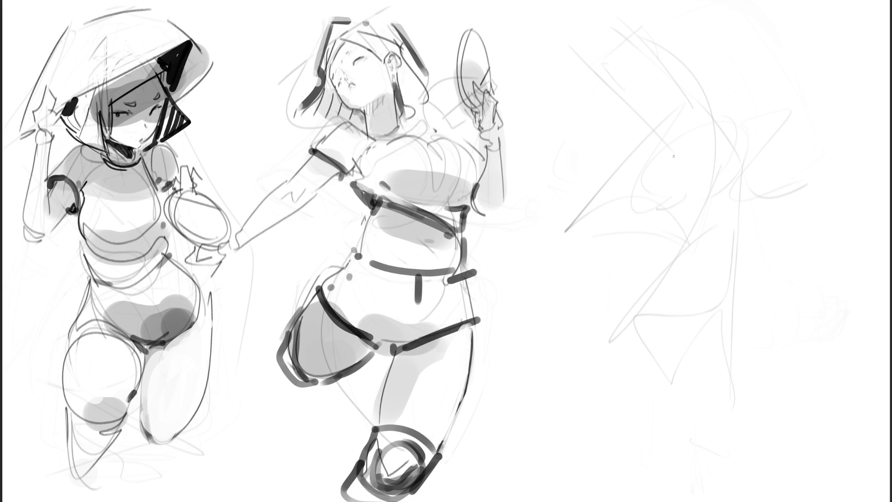
Step: Draw darker head and shoulder lines and the figure's left side over the gesture
left_click_drag(651, 122, 656, 132)
left_click_drag(676, 104, 677, 112)
left_click_drag(661, 129, 678, 119)
left_click_drag(665, 139, 638, 164)
left_click_drag(668, 132, 707, 123)
mouse_move(690, 91)
left_mouse_down()
mouse_move(720, 124)
mouse_move(730, 185)
left_mouse_up()
mouse_move(644, 153)
left_mouse_down()
mouse_move(660, 208)
mouse_move(715, 189)
left_mouse_up()
mouse_move(738, 175)
left_mouse_down()
mouse_move(732, 213)
mouse_move(676, 206)
mouse_move(684, 250)
mouse_move(731, 215)
mouse_move(731, 263)
mouse_move(707, 303)
left_mouse_up()
Step: Outline the figure's lower right side, hip curve, hips ellipse and both leg lines
left_click_drag(734, 241, 714, 312)
mouse_move(718, 272)
left_mouse_down()
mouse_move(717, 317)
mouse_move(673, 260)
mouse_move(675, 245)
left_mouse_up()
mouse_move(681, 246)
left_mouse_down()
mouse_move(650, 288)
mouse_move(647, 344)
mouse_move(714, 307)
left_mouse_up()
left_click_drag(637, 341, 676, 367)
left_click_drag(715, 291, 675, 350)
left_click_drag(716, 282, 729, 405)
mouse_move(682, 390)
left_mouse_down()
mouse_move(653, 356)
mouse_move(696, 399)
left_mouse_up()
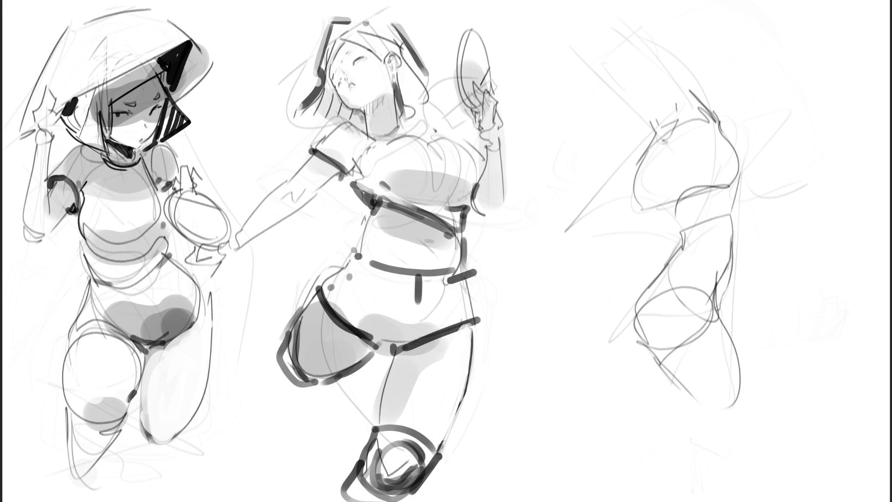
Step: Draw the head ellipse and the raised arm curving over the head
mouse_move(667, 62)
left_mouse_down()
mouse_move(647, 56)
mouse_move(678, 66)
mouse_move(642, 56)
mouse_move(621, 35)
mouse_move(625, 23)
mouse_move(640, 25)
mouse_move(680, 67)
mouse_move(671, 35)
left_mouse_up()
left_click_drag(668, 1, 679, 43)
left_click_drag(622, 20, 614, 1)
mouse_move(609, 1)
left_mouse_down()
mouse_move(558, 21)
mouse_move(584, 66)
mouse_move(610, 80)
left_mouse_up()
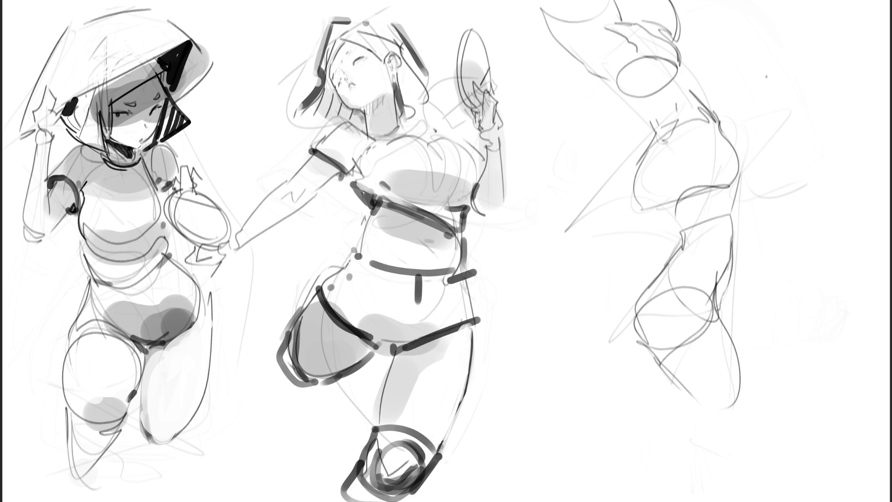
Step: Sketch a hand with fingers gripping a cylinder at the upper right
left_click_drag(771, 92, 790, 97)
mouse_move(758, 92)
left_mouse_down()
mouse_move(780, 132)
mouse_move(768, 98)
left_mouse_up()
mouse_move(780, 98)
left_mouse_down()
mouse_move(791, 149)
mouse_move(758, 135)
mouse_move(799, 169)
mouse_move(804, 119)
left_mouse_up()
mouse_move(797, 112)
left_mouse_down()
mouse_move(830, 82)
mouse_move(836, 114)
mouse_move(803, 131)
left_mouse_up()
mouse_move(839, 80)
left_mouse_down()
mouse_move(853, 100)
mouse_move(859, 168)
mouse_move(809, 175)
left_mouse_up()
mouse_move(807, 183)
left_mouse_down()
mouse_move(819, 178)
mouse_move(772, 135)
mouse_move(759, 173)
left_mouse_up()
left_click_drag(762, 121, 747, 151)
mouse_move(753, 188)
left_mouse_down()
mouse_move(806, 164)
mouse_move(757, 232)
mouse_move(856, 236)
left_mouse_up()
left_click_drag(856, 235, 868, 225)
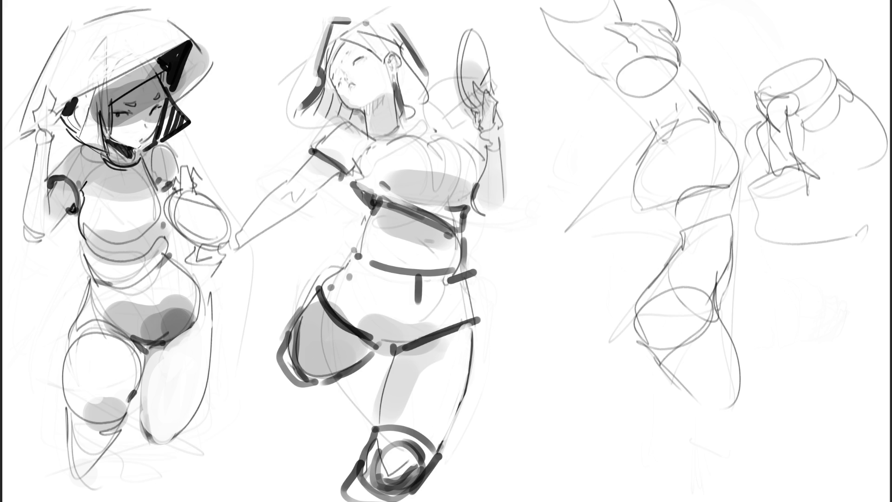
Step: Draw a waist band, darken the chest, and add a hip band with a hanging tie
mouse_move(672, 191)
left_mouse_down()
mouse_move(738, 181)
mouse_move(672, 198)
mouse_move(728, 182)
mouse_move(641, 222)
mouse_move(673, 206)
mouse_move(641, 209)
mouse_move(633, 162)
mouse_move(718, 119)
mouse_move(739, 167)
left_mouse_up()
left_click_drag(726, 132, 735, 157)
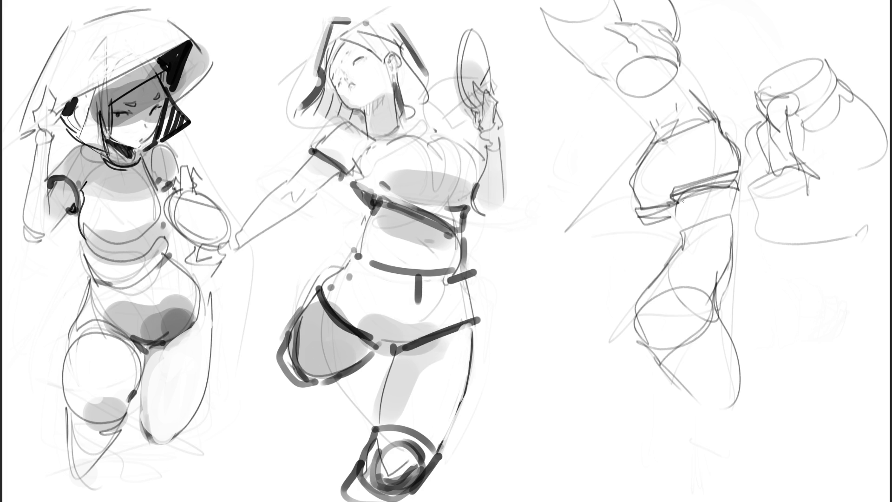
left_click_drag(662, 264, 731, 282)
mouse_move(728, 283)
left_mouse_down()
mouse_move(723, 318)
mouse_move(656, 372)
left_mouse_up()
left_click_drag(654, 373, 644, 351)
left_click_drag(661, 263, 636, 326)
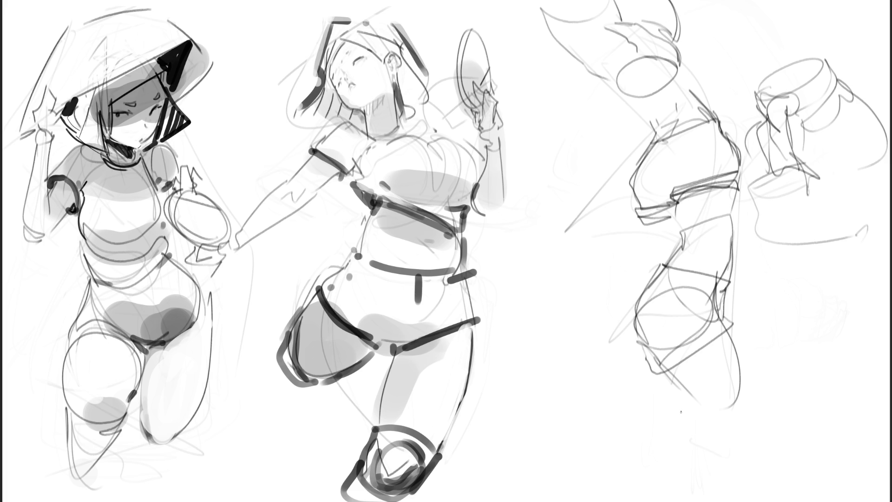
left_click_drag(670, 141, 669, 179)
Step: Sketch a boxy shape right of the middle figure, then fade the right-side sketches
mouse_move(513, 288)
left_mouse_down()
mouse_move(520, 319)
mouse_move(565, 334)
mouse_move(579, 325)
left_mouse_up()
mouse_move(518, 286)
left_mouse_down()
mouse_move(531, 296)
mouse_move(504, 257)
mouse_move(519, 224)
mouse_move(543, 205)
mouse_move(604, 224)
left_mouse_up()
left_click_drag(547, 240, 605, 222)
left_click_drag(608, 223, 620, 269)
mouse_move(610, 279)
left_mouse_down()
mouse_move(575, 296)
mouse_move(581, 324)
left_mouse_up()
mouse_move(586, 311)
left_mouse_down()
mouse_move(586, 299)
mouse_move(617, 285)
left_mouse_up()
mouse_move(617, 239)
left_mouse_down()
mouse_move(623, 285)
mouse_move(631, 280)
left_mouse_up()
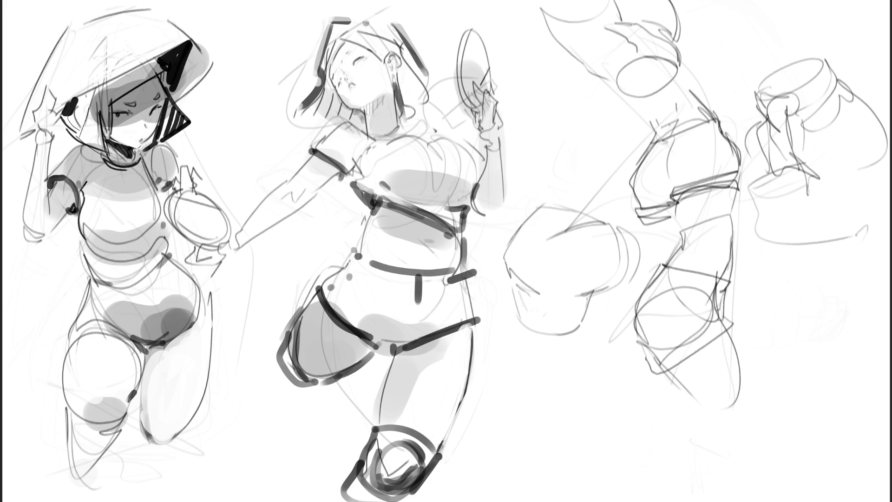
mouse_move(716, 153)
left_mouse_down()
mouse_move(827, 139)
mouse_move(650, 42)
mouse_move(675, 154)
mouse_move(586, 211)
mouse_move(632, 33)
mouse_move(814, 93)
mouse_move(664, 10)
mouse_move(713, 189)
mouse_move(847, 126)
mouse_move(647, 60)
mouse_move(806, 470)
left_mouse_up()
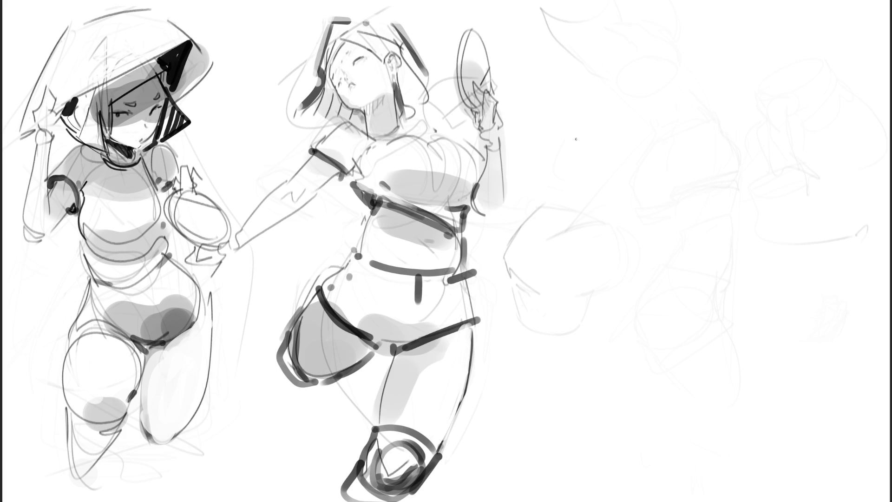
Step: Sketch long limb strokes across the right area with a hooked end and top arc
mouse_move(556, 125)
left_mouse_down()
mouse_move(553, 158)
mouse_move(572, 167)
mouse_move(580, 142)
mouse_move(609, 136)
mouse_move(551, 126)
mouse_move(625, 137)
mouse_move(607, 120)
left_mouse_up()
left_click_drag(552, 123, 675, 102)
mouse_move(574, 111)
left_mouse_down()
mouse_move(758, 93)
mouse_move(796, 154)
left_mouse_up()
mouse_move(750, 88)
left_mouse_down()
mouse_move(831, 171)
mouse_move(711, 184)
left_mouse_up()
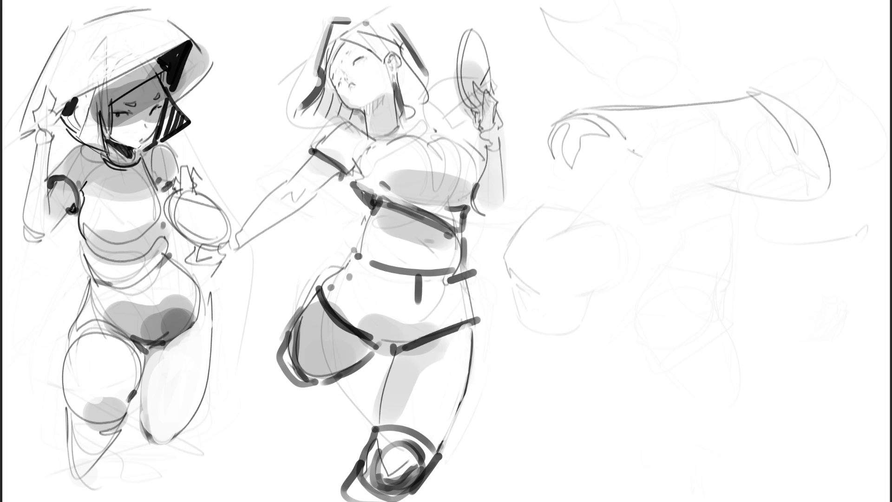
left_click_drag(637, 138, 754, 239)
mouse_move(571, 171)
left_mouse_down()
mouse_move(660, 226)
mouse_move(773, 243)
mouse_move(796, 279)
mouse_move(796, 252)
mouse_move(854, 257)
mouse_move(870, 268)
mouse_move(786, 285)
mouse_move(804, 278)
mouse_move(790, 285)
mouse_move(808, 354)
mouse_move(840, 329)
mouse_move(872, 264)
mouse_move(844, 362)
mouse_move(814, 353)
mouse_move(845, 367)
mouse_move(825, 407)
left_mouse_up()
mouse_move(744, 87)
left_mouse_down()
mouse_move(810, 94)
mouse_move(825, 144)
left_mouse_up()
left_click_drag(806, 192, 878, 204)
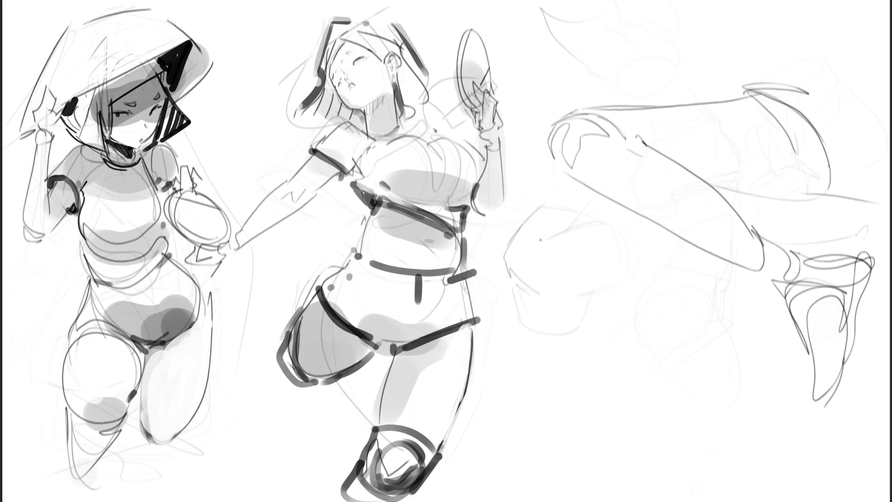
Step: Draw the leg lines, thigh to a hooked knee, lower leg loop and foot, then fade them
left_click_drag(560, 189, 534, 253)
mouse_move(570, 185)
left_mouse_down()
mouse_move(558, 235)
mouse_move(535, 251)
mouse_move(543, 298)
mouse_move(568, 325)
left_mouse_up()
mouse_move(539, 297)
left_mouse_down()
mouse_move(562, 260)
mouse_move(573, 204)
mouse_move(598, 216)
mouse_move(591, 350)
mouse_move(601, 374)
left_mouse_up()
mouse_move(616, 256)
left_mouse_down()
mouse_move(631, 294)
mouse_move(645, 407)
left_mouse_up()
mouse_move(586, 344)
left_mouse_down()
mouse_move(683, 484)
mouse_move(660, 374)
left_mouse_up()
mouse_move(638, 326)
left_mouse_down()
mouse_move(643, 358)
mouse_move(721, 501)
left_mouse_up()
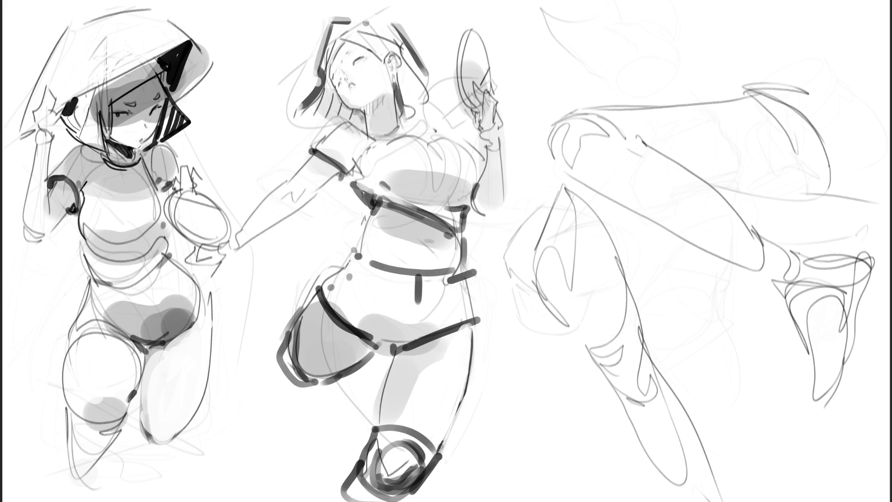
mouse_move(855, 121)
left_mouse_down()
mouse_move(818, 288)
mouse_move(826, 123)
mouse_move(836, 372)
mouse_move(748, 98)
mouse_move(708, 109)
mouse_move(679, 100)
mouse_move(669, 171)
left_mouse_up()
mouse_move(843, 390)
left_mouse_down()
mouse_move(806, 389)
mouse_move(772, 283)
left_mouse_up()
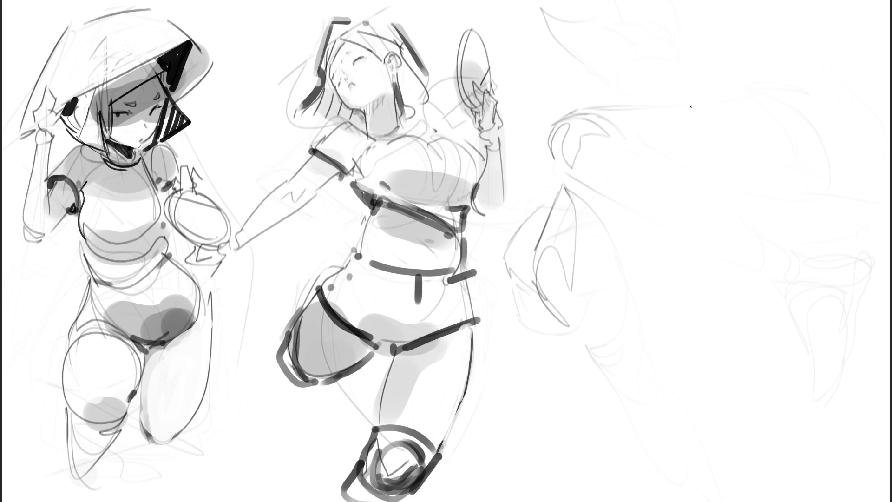
Step: Draw a thigh tapering into a V-shaped knee cuff, with the lower leg ending in a tip
mouse_move(699, 114)
left_mouse_down()
mouse_move(674, 141)
mouse_move(771, 96)
mouse_move(799, 188)
mouse_move(683, 168)
mouse_move(671, 147)
mouse_move(688, 185)
left_mouse_up()
left_click_drag(672, 147, 779, 301)
left_click_drag(777, 301, 815, 247)
mouse_move(816, 218)
left_mouse_down()
mouse_move(806, 167)
mouse_move(836, 285)
mouse_move(803, 322)
left_mouse_up()
mouse_move(840, 306)
left_mouse_down()
mouse_move(822, 342)
mouse_move(793, 313)
mouse_move(822, 348)
left_mouse_up()
mouse_move(775, 301)
left_mouse_down()
mouse_move(792, 344)
mouse_move(839, 298)
left_mouse_up()
left_click_drag(835, 263, 812, 464)
left_click_drag(776, 334, 819, 501)
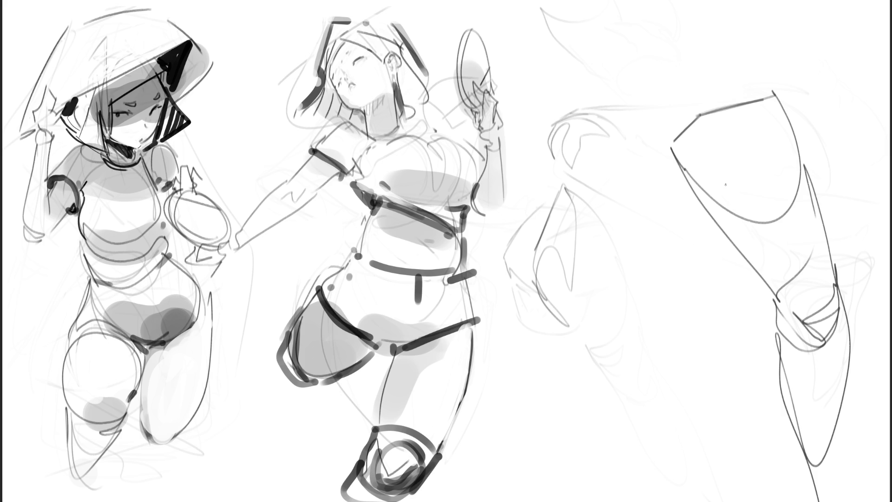
Step: Draw a cylinder leg with an elliptical top, a knee ring and the lower leg below
mouse_move(624, 212)
left_mouse_down()
mouse_move(699, 242)
mouse_move(630, 206)
left_mouse_up()
mouse_move(634, 213)
left_mouse_down()
mouse_move(675, 232)
mouse_move(668, 224)
left_mouse_up()
mouse_move(653, 228)
left_mouse_down()
mouse_move(624, 211)
mouse_move(640, 297)
mouse_move(704, 242)
mouse_move(696, 352)
mouse_move(657, 348)
left_mouse_up()
mouse_move(626, 281)
left_mouse_down()
mouse_move(697, 355)
mouse_move(657, 381)
mouse_move(673, 391)
mouse_move(664, 396)
mouse_move(696, 385)
mouse_move(676, 397)
left_mouse_up()
mouse_move(654, 369)
left_mouse_down()
mouse_move(682, 408)
mouse_move(697, 382)
mouse_move(695, 496)
left_mouse_up()
left_click_drag(656, 403, 679, 496)
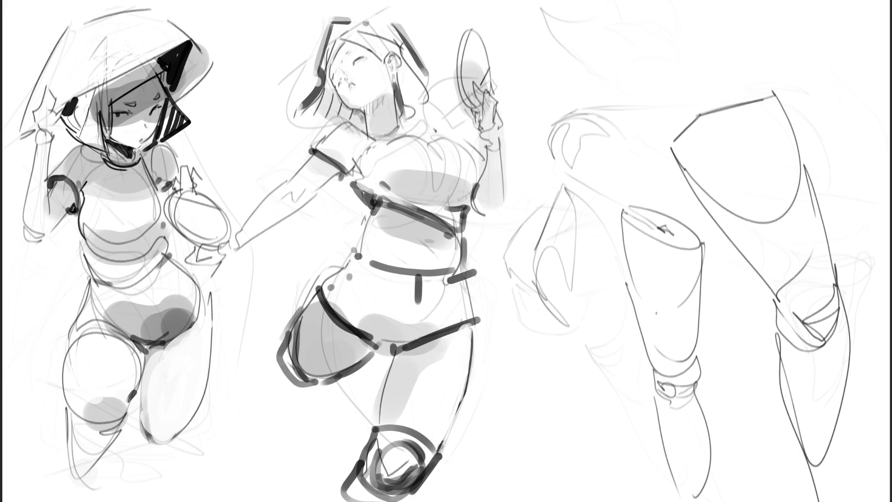
Step: Erase the middle figure's old leg outlines, then ink its hip line and knee pad
key("e")
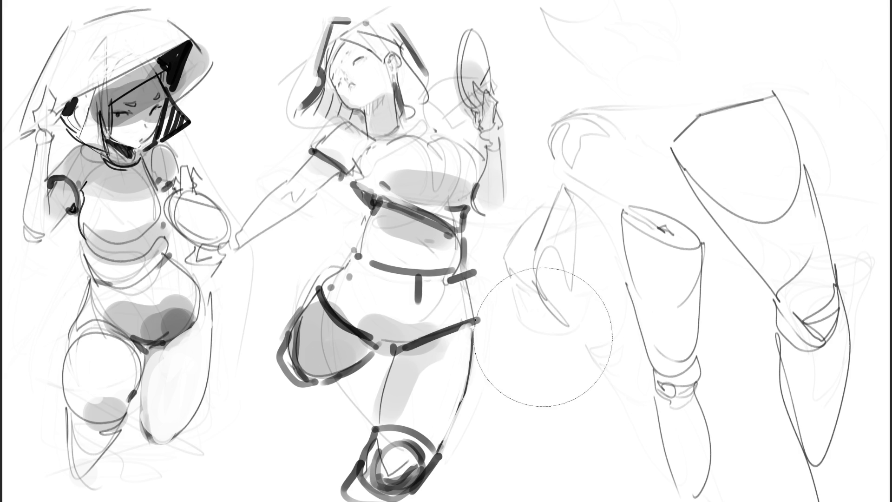
mouse_move(518, 371)
left_mouse_down()
mouse_move(386, 446)
mouse_move(305, 395)
mouse_move(279, 358)
mouse_move(384, 458)
left_mouse_up()
key("b")
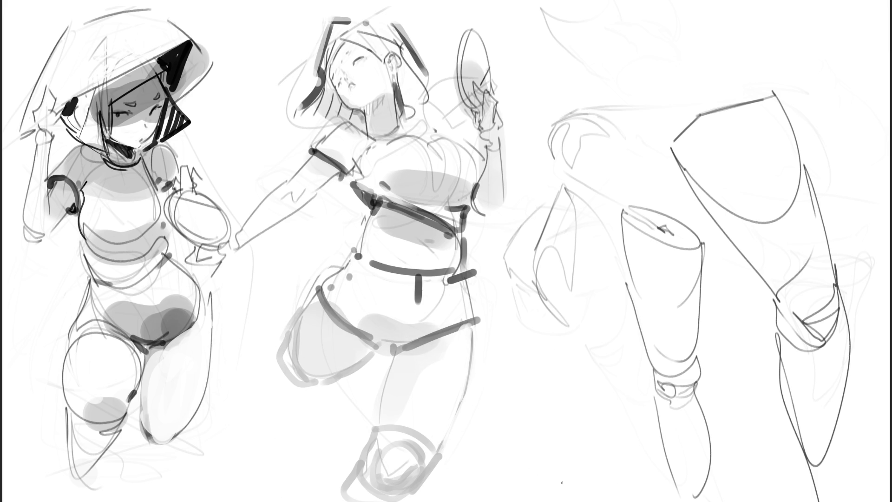
left_click_drag(388, 345, 443, 335)
mouse_move(392, 345)
left_mouse_down()
mouse_move(410, 348)
mouse_move(359, 463)
mouse_move(382, 501)
mouse_move(400, 490)
mouse_move(409, 498)
left_mouse_up()
key("ctrl+z")
key("ctrl+z")
left_click_drag(395, 443, 419, 481)
mouse_move(384, 425)
left_mouse_down()
mouse_move(442, 441)
mouse_move(425, 480)
left_mouse_up()
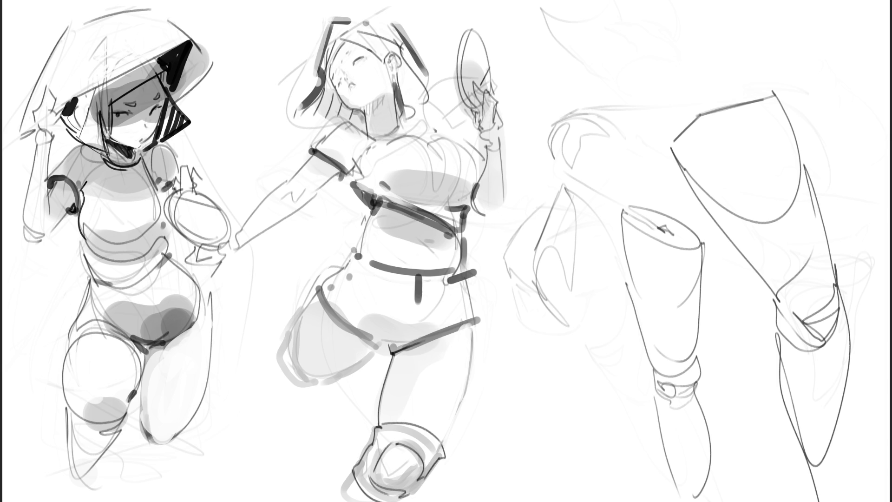
Step: Redraw the standing leg's outer thigh contour down to the knee pad
left_click_drag(469, 324, 444, 453)
key("ctrl+z")
mouse_move(470, 326)
left_mouse_down()
mouse_move(472, 354)
mouse_move(444, 440)
mouse_move(484, 346)
mouse_move(444, 442)
left_mouse_up()
key("ctrl+z")
key("ctrl+z")
Step: Ink the raised thigh's contours and looped hip, then fade the right-hand leg sketches
key("ctrl+z")
left_click_drag(474, 323, 444, 443)
mouse_move(333, 316)
left_mouse_down()
mouse_move(375, 345)
mouse_move(385, 341)
left_mouse_up()
key("ctrl+z")
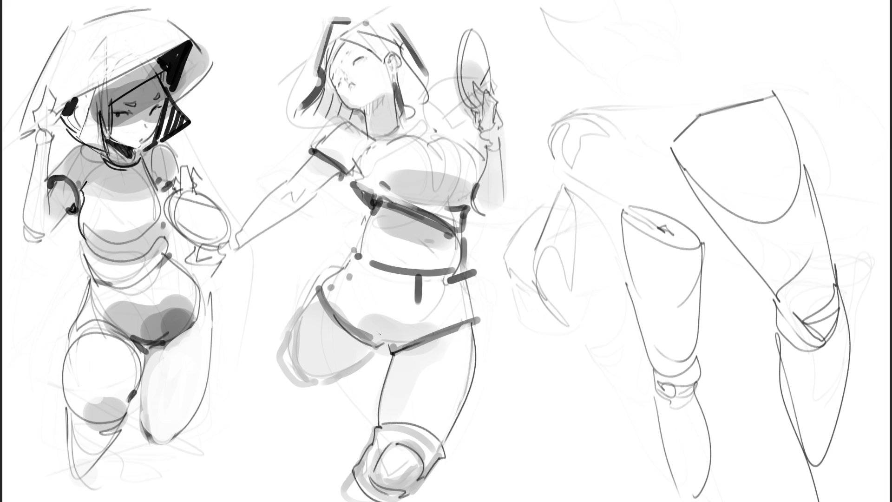
mouse_move(316, 292)
left_mouse_down()
mouse_move(290, 355)
mouse_move(307, 379)
mouse_move(372, 355)
left_mouse_up()
mouse_move(289, 334)
left_mouse_down()
mouse_move(285, 367)
mouse_move(287, 339)
mouse_move(279, 364)
mouse_move(320, 385)
left_mouse_up()
mouse_move(292, 324)
left_mouse_down()
mouse_move(282, 347)
mouse_move(328, 273)
left_mouse_up()
mouse_move(305, 302)
left_mouse_down()
mouse_move(318, 274)
mouse_move(330, 270)
mouse_move(314, 279)
mouse_move(342, 255)
mouse_move(319, 261)
left_mouse_up()
left_click_drag(320, 261, 308, 284)
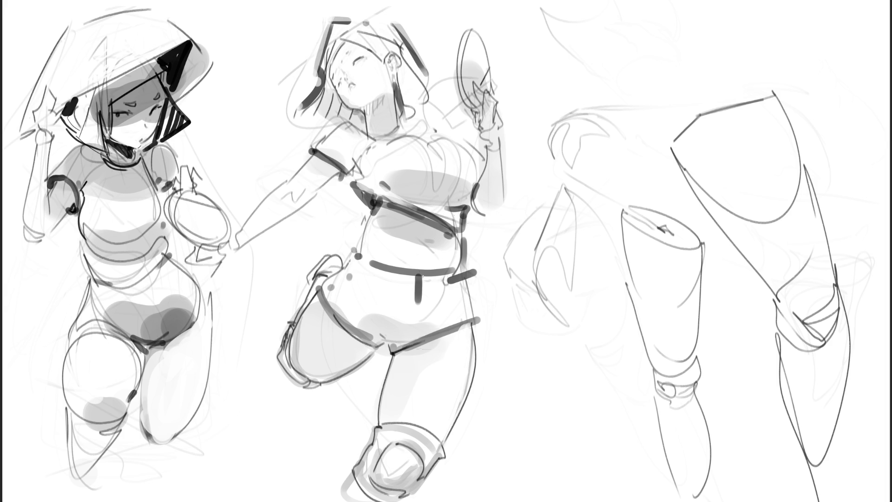
mouse_move(604, 167)
left_mouse_down()
mouse_move(743, 325)
mouse_move(806, 222)
left_mouse_up()
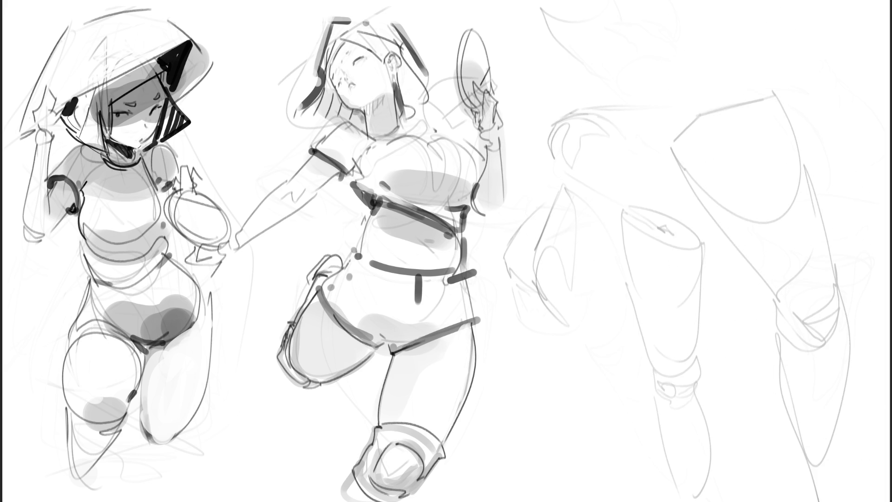
Step: Loop and shade the left figure's knee, shin and ankle in dark strokes
left_click_drag(70, 335, 111, 493)
mouse_move(167, 458)
left_mouse_down()
mouse_move(186, 430)
mouse_move(163, 471)
left_mouse_up()
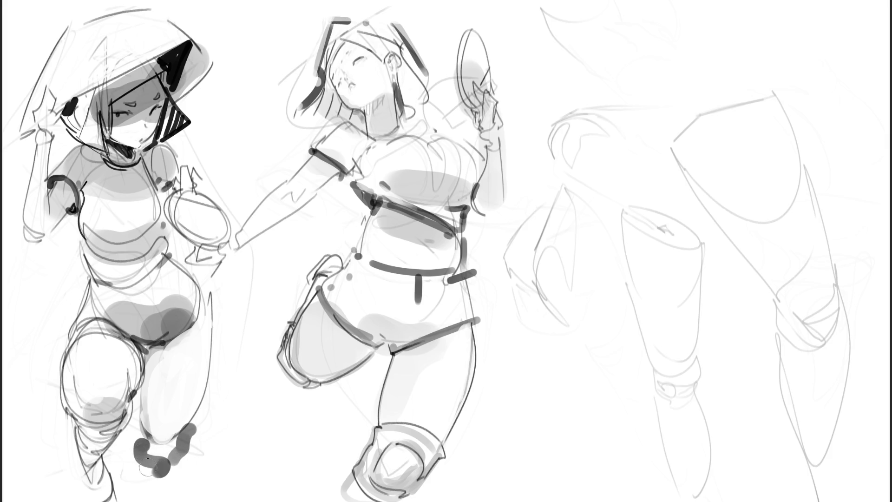
mouse_move(190, 428)
left_mouse_down()
mouse_move(180, 460)
mouse_move(139, 492)
left_mouse_up()
left_click_drag(184, 458, 170, 501)
mouse_move(140, 457)
left_mouse_down()
mouse_move(144, 490)
mouse_move(179, 439)
mouse_move(158, 478)
mouse_move(200, 428)
mouse_move(190, 484)
mouse_move(166, 464)
mouse_move(173, 469)
mouse_move(144, 464)
mouse_move(134, 486)
left_mouse_up()
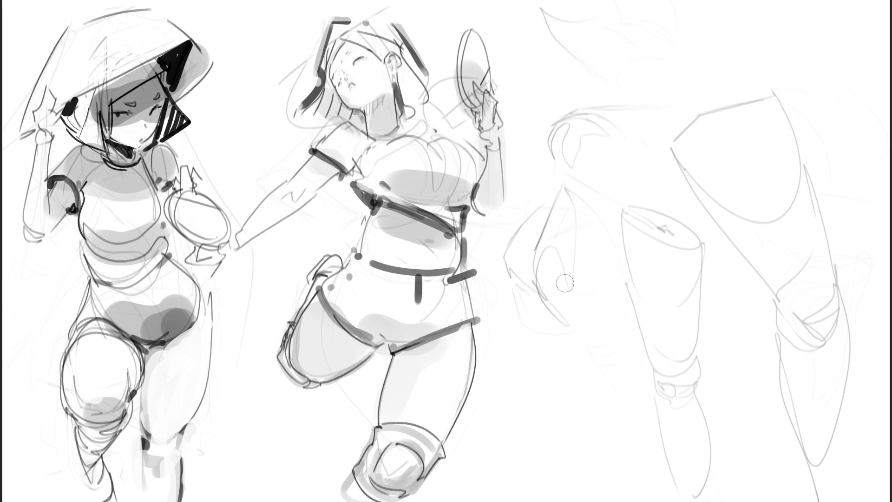
mouse_move(202, 289)
left_mouse_down()
mouse_move(214, 320)
mouse_move(212, 289)
mouse_move(219, 361)
left_mouse_up()
key("ctrl+z")
key("ctrl+z")
key("ctrl+z")
Step: Sketch the fingers of the left figure's raised hand
mouse_move(39, 94)
left_mouse_down()
mouse_move(31, 112)
mouse_move(51, 92)
mouse_move(32, 124)
mouse_move(58, 93)
left_mouse_up()
left_click_drag(51, 99, 54, 112)
mouse_move(53, 79)
left_mouse_down()
mouse_move(61, 87)
mouse_move(52, 103)
left_mouse_up()
key("ctrl+z")
key("ctrl+z")
key("ctrl+z")
left_click_drag(45, 99, 59, 105)
mouse_move(51, 105)
left_mouse_down()
mouse_move(59, 111)
mouse_move(44, 128)
left_mouse_up()
left_click_drag(49, 109, 58, 128)
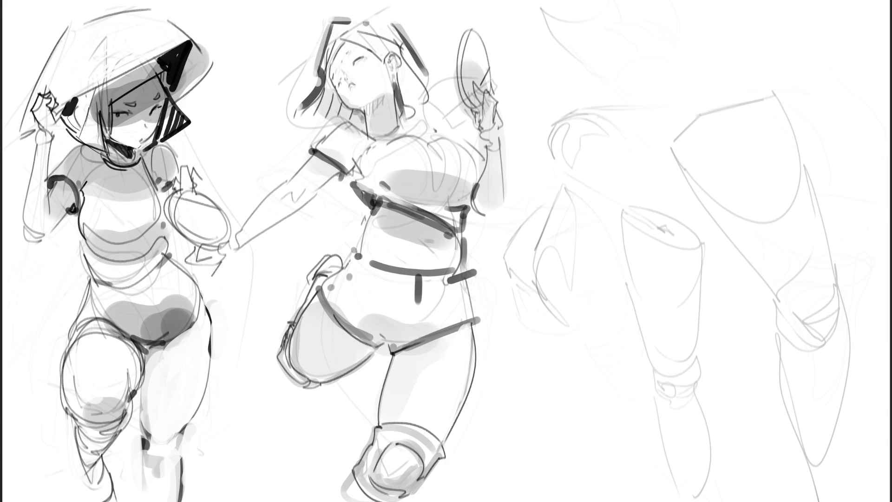
key("ctrl+z")
key("ctrl+z")
Step: Darken the hat brim and define the raised hand's wrist and forearm edge
left_click_drag(52, 110, 74, 98)
mouse_move(37, 122)
left_mouse_down()
mouse_move(21, 137)
mouse_move(27, 131)
left_mouse_up()
mouse_move(38, 130)
left_mouse_down()
mouse_move(23, 135)
mouse_move(52, 135)
mouse_move(41, 145)
left_mouse_up()
mouse_move(36, 144)
left_mouse_down()
mouse_move(57, 149)
mouse_move(39, 161)
left_mouse_up()
left_click_drag(51, 146, 28, 205)
key("ctrl+z")
left_click_drag(42, 142, 29, 197)
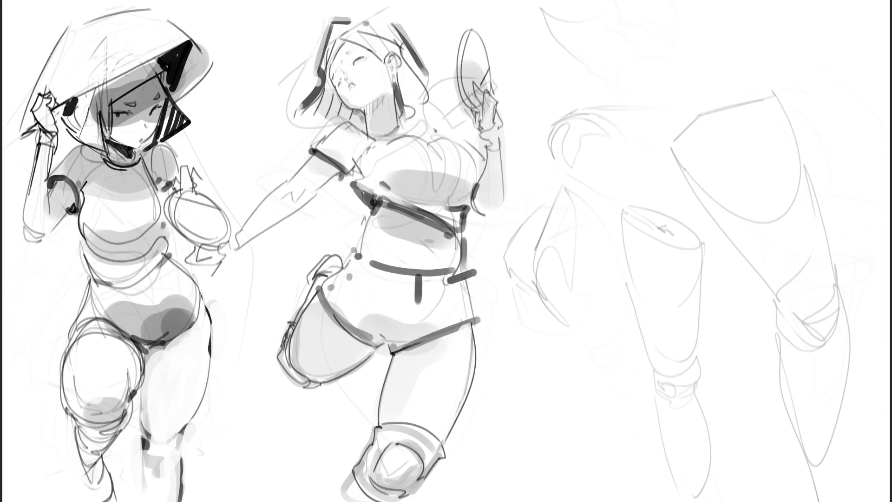
Step: Sketch a rounded hip block with a hanging tie on the right figure
key("e")
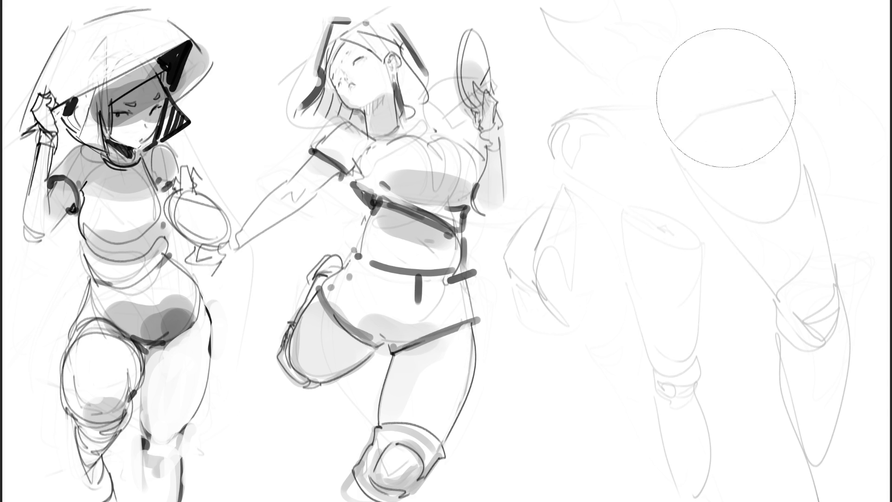
key("e")
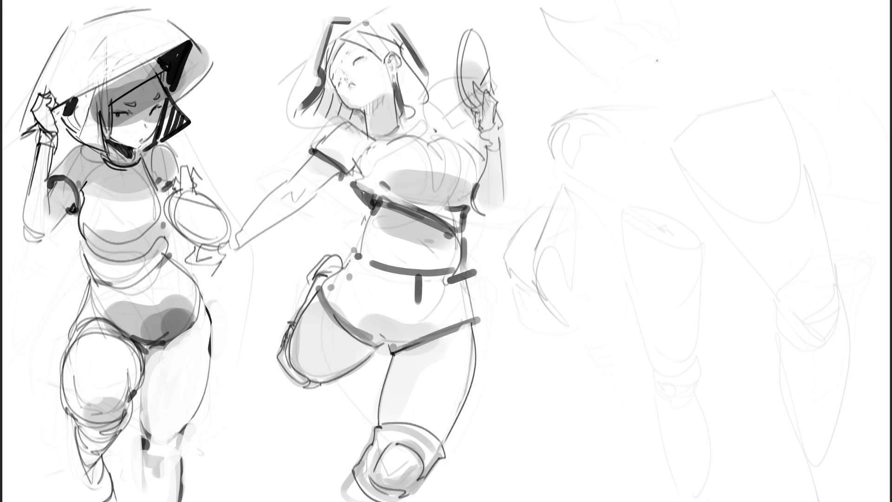
mouse_move(662, 52)
left_mouse_down()
mouse_move(661, 81)
mouse_move(695, 33)
mouse_move(701, 74)
left_mouse_up()
mouse_move(703, 37)
left_mouse_down()
mouse_move(685, 93)
mouse_move(664, 49)
mouse_move(668, 109)
left_mouse_up()
mouse_move(674, 101)
left_mouse_down()
mouse_move(706, 81)
mouse_move(693, 103)
mouse_move(718, 84)
mouse_move(706, 27)
left_mouse_up()
mouse_move(720, 84)
left_mouse_down()
mouse_move(726, 53)
mouse_move(709, 29)
mouse_move(772, 50)
mouse_move(813, 130)
mouse_move(808, 69)
left_mouse_up()
left_click_drag(807, 69, 833, 143)
mouse_move(734, 114)
left_mouse_down()
mouse_move(738, 100)
mouse_move(730, 135)
left_mouse_up()
Step: Draw the long straight leg with an S-curved shin and outlined foot
left_click_drag(673, 70, 664, 285)
mouse_move(664, 276)
left_mouse_down()
mouse_move(659, 159)
mouse_move(664, 357)
left_mouse_up()
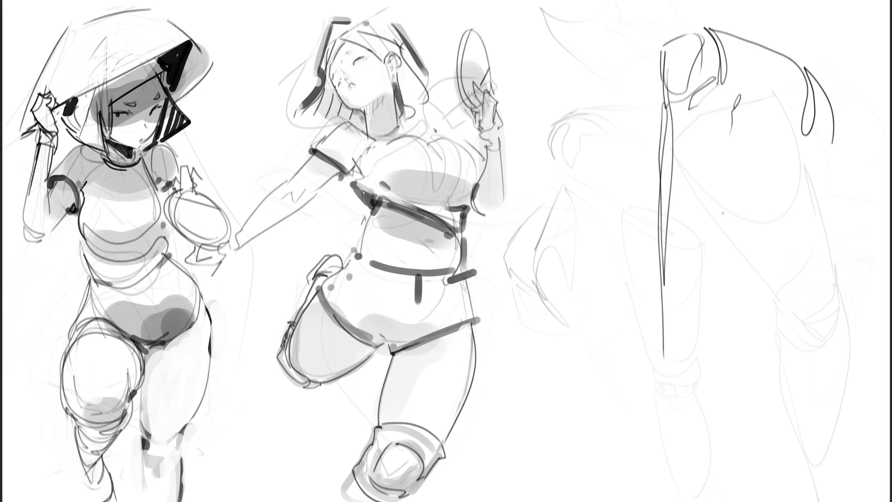
left_click_drag(736, 108, 658, 374)
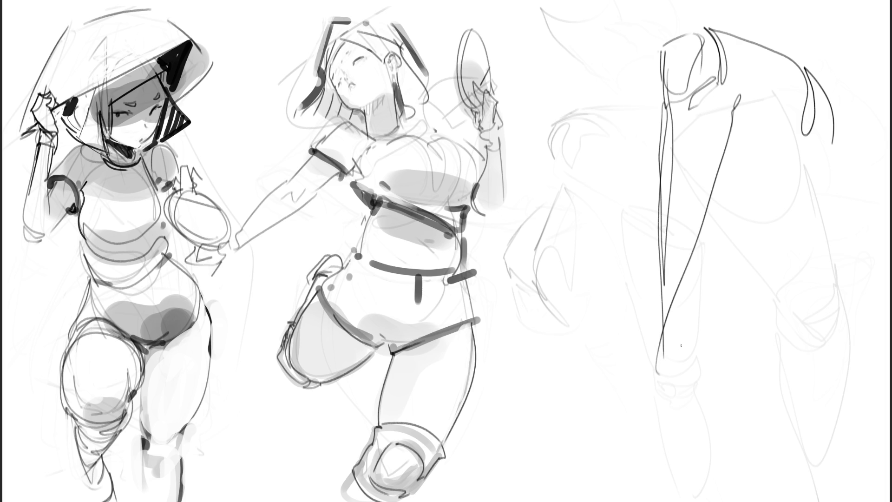
left_click_drag(657, 289, 656, 359)
left_click_drag(674, 302, 675, 357)
left_click_drag(657, 312, 615, 401)
mouse_move(671, 325)
left_mouse_down()
mouse_move(660, 405)
mouse_move(637, 438)
left_mouse_up()
left_click_drag(656, 405, 651, 444)
mouse_move(674, 336)
left_mouse_down()
mouse_move(681, 372)
mouse_move(662, 405)
left_mouse_up()
mouse_move(624, 383)
left_mouse_down()
mouse_move(605, 420)
mouse_move(638, 454)
mouse_move(654, 439)
left_mouse_up()
mouse_move(608, 462)
left_mouse_down()
mouse_move(614, 434)
mouse_move(618, 465)
mouse_move(650, 449)
mouse_move(641, 430)
mouse_move(618, 418)
mouse_move(637, 443)
mouse_move(656, 438)
left_mouse_up()
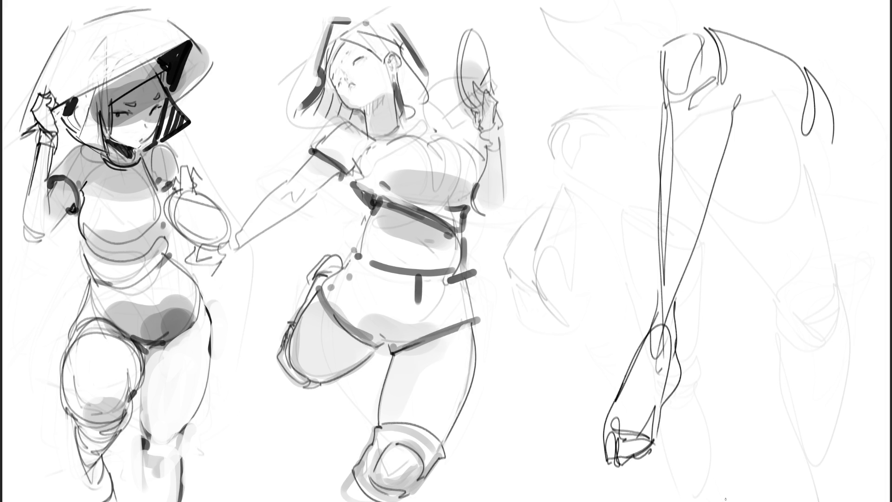
Step: Retrace the shin, shape the ankle and heel with ovals, then fade the shin and foot
left_click_drag(710, 214, 680, 329)
left_click_drag(704, 231, 673, 328)
left_click_drag(709, 207, 681, 313)
left_click_drag(687, 306, 682, 359)
left_click_drag(664, 267, 651, 369)
mouse_move(651, 372)
left_mouse_down()
mouse_move(681, 348)
mouse_move(685, 402)
left_mouse_up()
left_click_drag(669, 407, 645, 370)
left_click_drag(648, 325, 645, 367)
mouse_move(636, 344)
left_mouse_down()
mouse_move(618, 419)
mouse_move(662, 404)
left_mouse_up()
left_click_drag(672, 363, 652, 464)
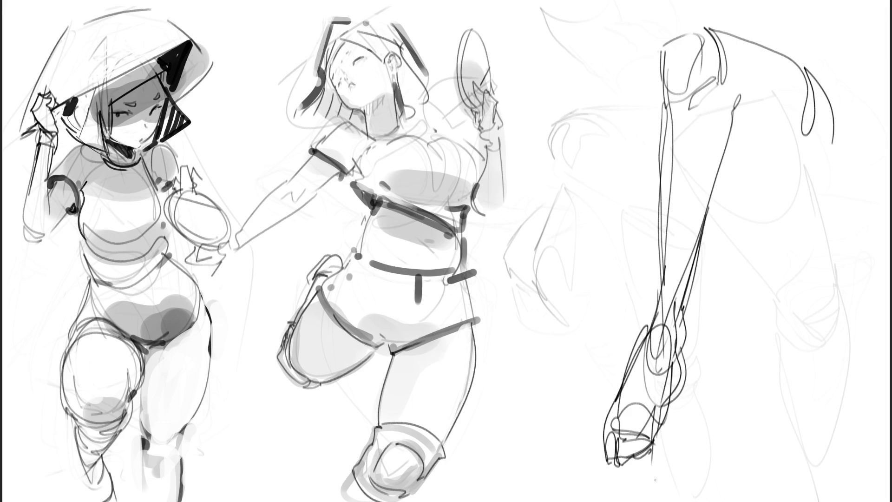
mouse_move(699, 437)
left_mouse_down()
mouse_move(683, 160)
mouse_move(641, 319)
mouse_move(719, 97)
mouse_move(822, 97)
left_mouse_up()
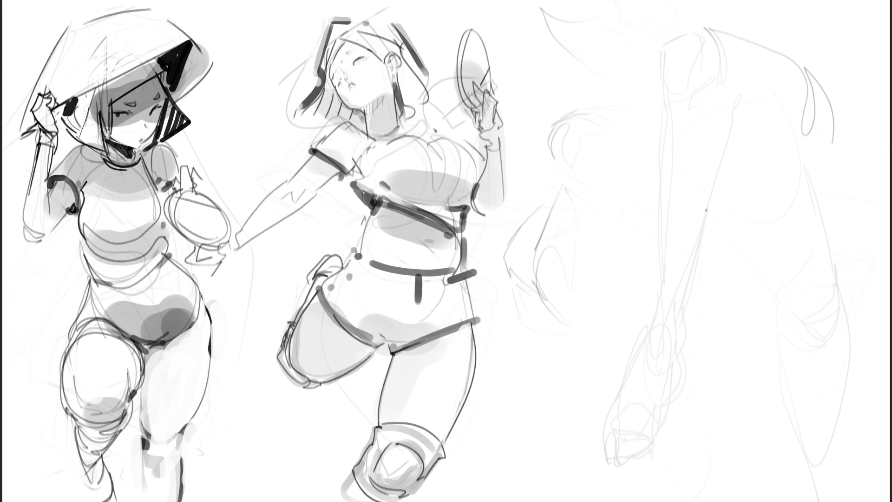
Step: Outline the new leg's thigh down to the knee and kneecap
mouse_move(602, 162)
left_mouse_down()
mouse_move(640, 132)
mouse_move(651, 163)
mouse_move(623, 214)
left_mouse_up()
left_click_drag(644, 130, 667, 215)
left_click_drag(623, 193, 626, 248)
mouse_move(630, 211)
left_mouse_down()
mouse_move(640, 263)
mouse_move(651, 266)
left_mouse_up()
left_click_drag(664, 203, 680, 263)
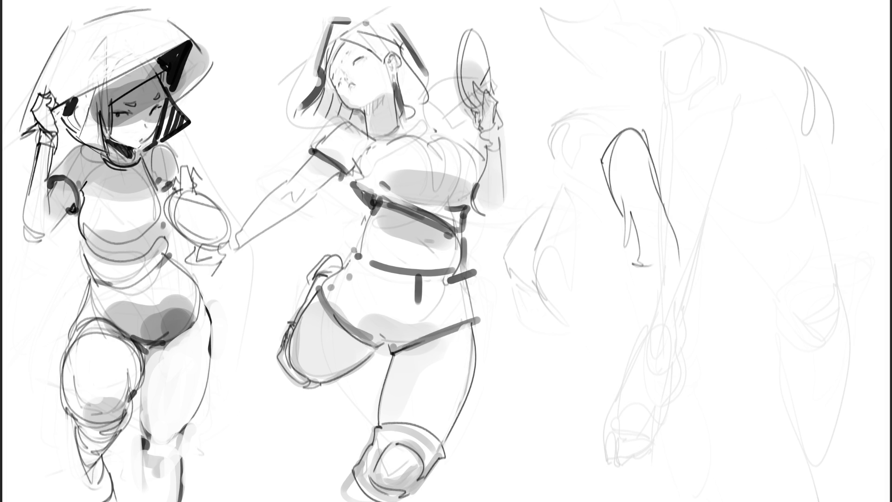
left_click_drag(679, 243, 683, 266)
left_click_drag(674, 231, 683, 290)
mouse_move(625, 259)
left_mouse_down()
mouse_move(638, 290)
mouse_move(616, 278)
mouse_move(644, 334)
left_mouse_up()
left_click_drag(632, 295, 686, 317)
Step: Extend the leg past the knee with lower leg, ankle and foot
left_click_drag(679, 250, 695, 371)
left_click_drag(645, 282, 677, 371)
mouse_move(683, 282)
left_mouse_down()
mouse_move(701, 357)
mouse_move(689, 387)
left_mouse_up()
left_click_drag(650, 352, 674, 379)
mouse_move(641, 334)
left_mouse_down()
mouse_move(655, 370)
mouse_move(697, 417)
mouse_move(707, 414)
left_mouse_up()
mouse_move(702, 378)
left_mouse_down()
mouse_move(742, 421)
mouse_move(736, 425)
left_mouse_up()
left_click_drag(660, 378, 672, 413)
mouse_move(673, 413)
left_mouse_down()
mouse_move(694, 426)
mouse_move(728, 421)
left_mouse_up()
Step: Add toes and two ground lines, refine the foot and heel, and strengthen the shin
left_click_drag(701, 418, 734, 425)
left_click_drag(679, 429, 753, 422)
mouse_move(663, 412)
left_mouse_down()
mouse_move(674, 428)
mouse_move(746, 424)
left_mouse_up()
left_click_drag(741, 407, 745, 414)
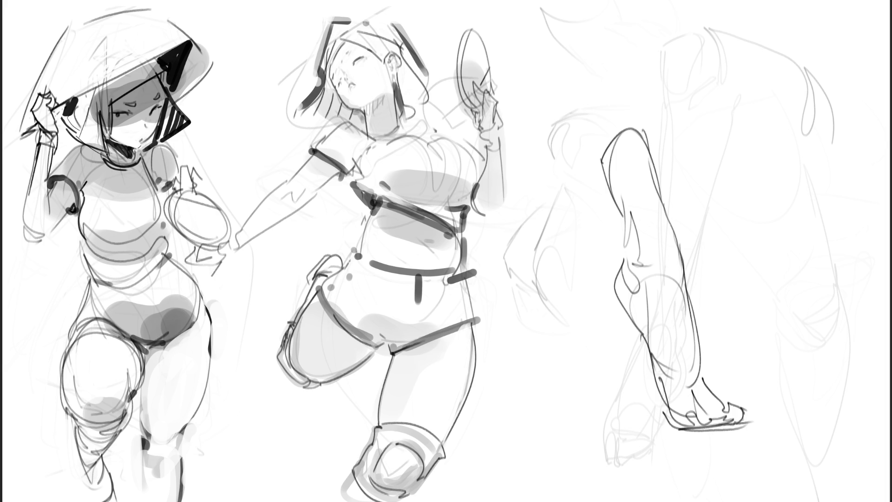
left_click_drag(702, 375, 744, 420)
left_click_drag(686, 429, 736, 427)
mouse_move(651, 357)
left_mouse_down()
mouse_move(683, 432)
mouse_move(715, 429)
left_mouse_up()
left_click_drag(682, 241, 692, 327)
Step: Rough in the upper leg above the knee and a long curve at the figure's top
left_click_drag(571, 86, 598, 160)
left_click_drag(569, 65, 596, 158)
left_click_drag(544, 35, 588, 142)
left_click_drag(562, 10, 551, 77)
left_click_drag(612, 37, 624, 80)
left_click_drag(609, 11, 636, 111)
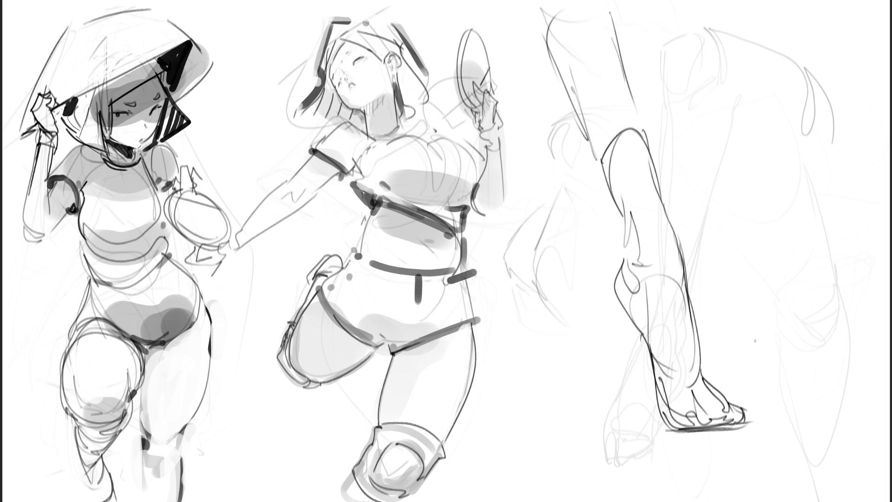
Step: Fade the bent leg sketch to light grey with the soft eraser
key("e")
left_click_drag(645, 51, 648, 139)
mouse_move(722, 455)
left_mouse_down()
mouse_move(588, 29)
mouse_move(726, 382)
mouse_move(776, 448)
mouse_move(799, 373)
left_mouse_up()
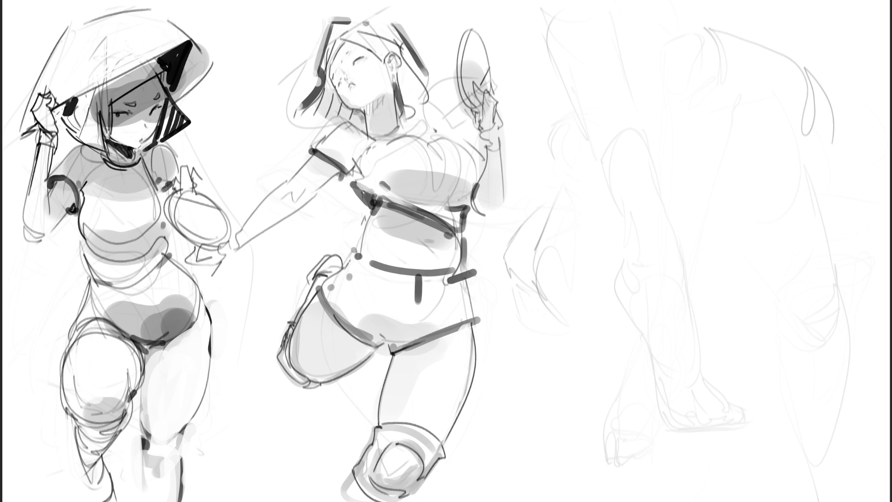
Step: Start a new straight leg with a hip bracket, thigh contours and lower leg
mouse_move(600, 69)
left_mouse_down()
mouse_move(634, 86)
mouse_move(626, 37)
mouse_move(640, 89)
left_mouse_up()
mouse_move(632, 58)
left_mouse_down()
mouse_move(640, 118)
mouse_move(660, 35)
left_mouse_up()
mouse_move(646, 10)
left_mouse_down()
mouse_move(677, 122)
mouse_move(637, 160)
mouse_move(608, 135)
mouse_move(632, 94)
mouse_move(597, 211)
mouse_move(641, 253)
mouse_move(672, 112)
mouse_move(647, 302)
left_mouse_up()
left_click_drag(597, 139, 610, 331)
mouse_move(610, 303)
left_mouse_down()
mouse_move(623, 281)
mouse_move(641, 340)
mouse_move(623, 372)
mouse_move(610, 347)
mouse_move(611, 307)
mouse_move(619, 348)
left_mouse_up()
left_click_drag(643, 318, 616, 372)
mouse_move(652, 283)
left_mouse_down()
mouse_move(633, 343)
mouse_move(609, 348)
mouse_move(611, 386)
left_mouse_up()
Step: Shape the ankle, foot base and heel, then fade the straight leg to faint grey
left_click_drag(611, 335, 598, 367)
mouse_move(611, 351)
left_mouse_down()
mouse_move(623, 392)
mouse_move(591, 423)
mouse_move(646, 435)
left_mouse_up()
left_click_drag(645, 428, 638, 330)
mouse_move(639, 361)
left_mouse_down()
mouse_move(664, 442)
mouse_move(615, 432)
left_mouse_up()
mouse_move(615, 432)
left_mouse_down()
mouse_move(646, 451)
mouse_move(680, 452)
left_mouse_up()
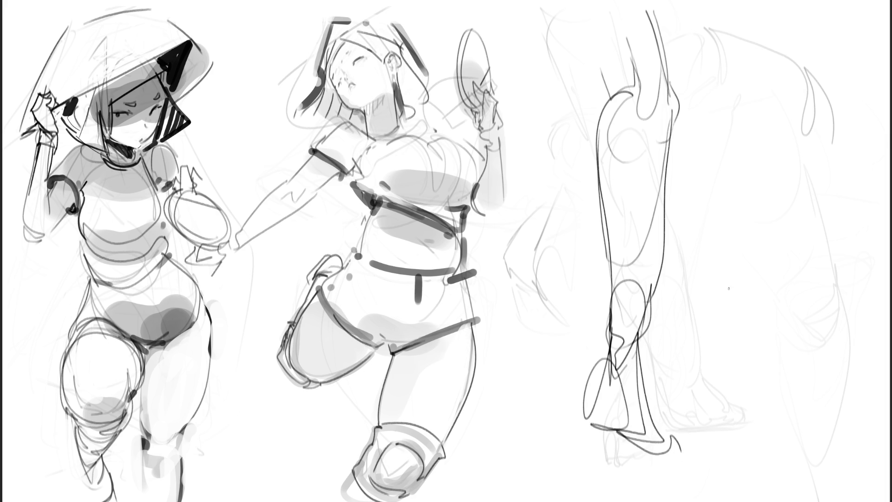
key("e")
left_click_drag(697, 117, 612, 412)
left_click_drag(646, 46, 669, 456)
key("e")
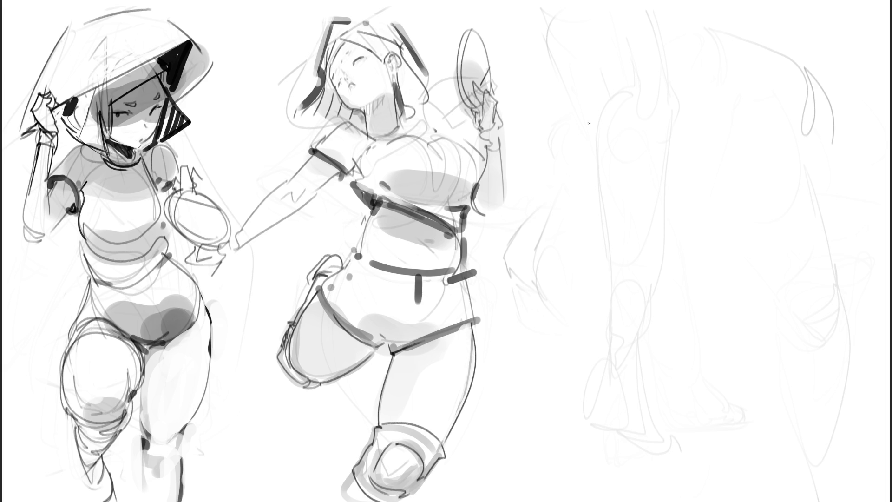
Step: Draw three large sweeping gesture arcs on the right figure and fade them to light grey
mouse_move(550, 99)
left_mouse_down()
mouse_move(602, 70)
mouse_move(614, 85)
mouse_move(554, 107)
mouse_move(611, 256)
mouse_move(616, 106)
mouse_move(688, 178)
left_mouse_up()
mouse_move(621, 250)
left_mouse_down()
mouse_move(708, 185)
mouse_move(629, 93)
left_mouse_up()
mouse_move(595, 126)
left_mouse_down()
mouse_move(799, 20)
mouse_move(641, 251)
mouse_move(829, 15)
mouse_move(797, 116)
mouse_move(725, 269)
mouse_move(772, 284)
mouse_move(718, 406)
mouse_move(814, 139)
mouse_move(876, 42)
mouse_move(721, 450)
left_mouse_up()
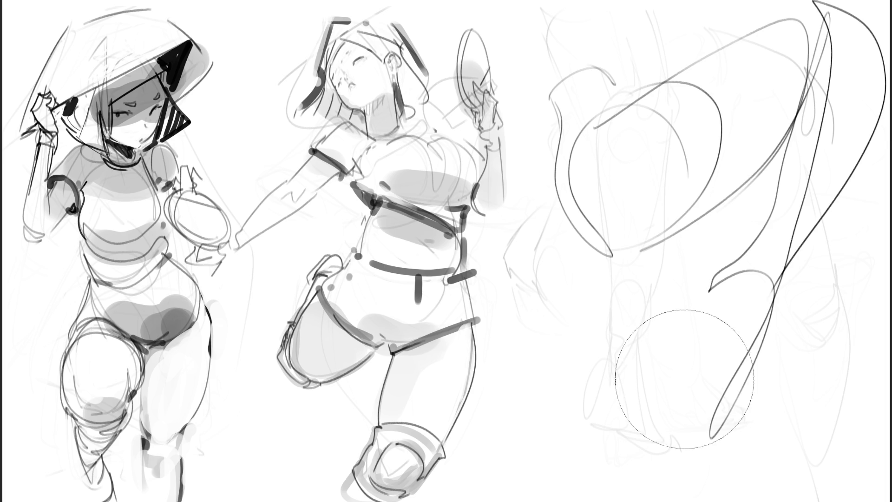
mouse_move(711, 376)
left_mouse_down()
mouse_move(781, 365)
mouse_move(761, 397)
mouse_move(762, 297)
mouse_move(628, 88)
mouse_move(648, 364)
left_mouse_up()
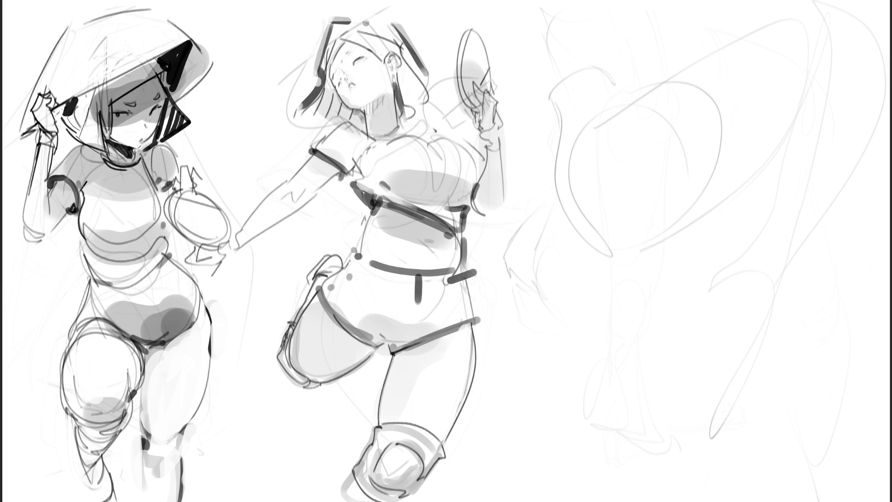
Step: Rough in the rounded head top and outer looping arc of the right-hand figure
left_click_drag(663, 122, 663, 156)
left_click_drag(667, 112, 701, 92)
left_click_drag(706, 92, 703, 154)
mouse_move(716, 87)
left_mouse_down()
mouse_move(737, 154)
mouse_move(711, 186)
mouse_move(658, 153)
mouse_move(665, 110)
left_mouse_up()
left_click_drag(666, 112, 649, 265)
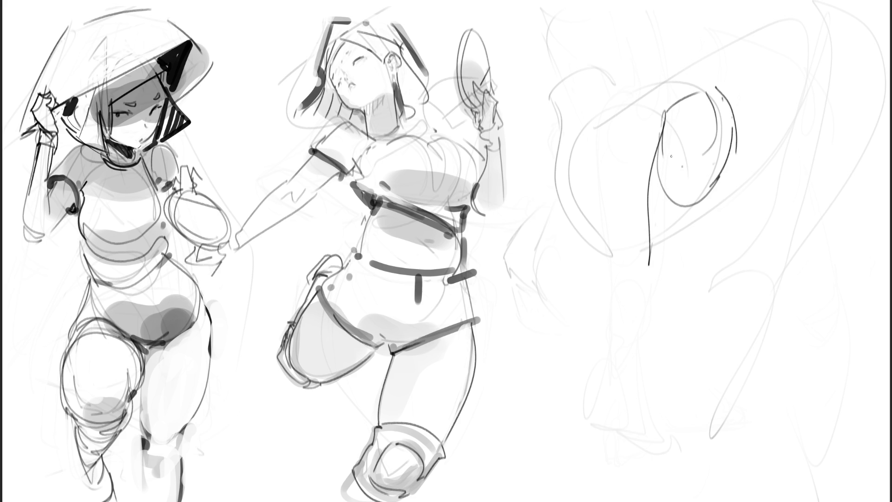
Step: Extend body contours downward with a long V-shaped leg stroke and outer hip curve
left_click_drag(685, 137, 671, 223)
mouse_move(631, 335)
left_mouse_down()
mouse_move(644, 302)
mouse_move(687, 253)
left_mouse_up()
left_click_drag(735, 152, 625, 365)
mouse_move(653, 229)
left_mouse_down()
mouse_move(645, 286)
mouse_move(604, 375)
left_mouse_up()
mouse_move(625, 362)
left_mouse_down()
mouse_move(653, 363)
mouse_move(639, 387)
left_mouse_up()
left_click_drag(635, 302, 588, 445)
left_click_drag(589, 445, 657, 336)
mouse_move(734, 98)
left_mouse_down()
mouse_move(706, 298)
mouse_move(734, 221)
mouse_move(697, 345)
left_mouse_up()
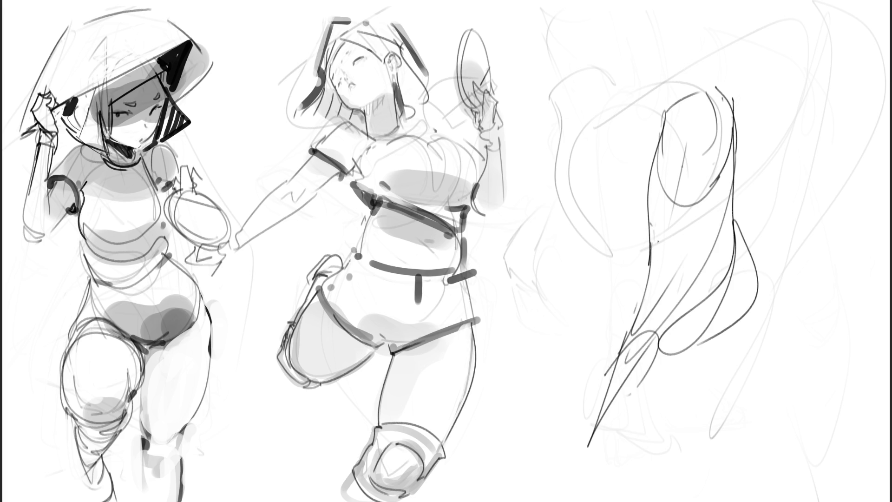
Step: Add long body lines, redraw the figure's top, and strengthen its left side with long strokes
left_click_drag(666, 111, 635, 353)
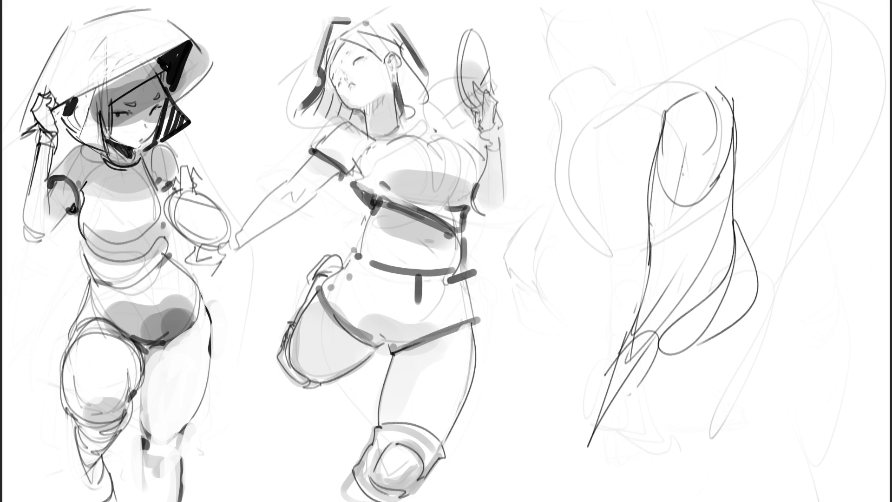
left_click_drag(681, 187, 639, 346)
mouse_move(673, 225)
left_mouse_down()
mouse_move(697, 108)
mouse_move(670, 131)
mouse_move(712, 148)
left_mouse_up()
mouse_move(725, 101)
left_mouse_down()
mouse_move(722, 145)
mouse_move(743, 195)
left_mouse_up()
mouse_move(738, 139)
left_mouse_down()
mouse_move(743, 237)
mouse_move(665, 207)
mouse_move(655, 139)
mouse_move(675, 99)
mouse_move(641, 200)
left_mouse_up()
mouse_move(653, 134)
left_mouse_down()
mouse_move(657, 113)
mouse_move(625, 316)
mouse_move(651, 131)
mouse_move(602, 315)
mouse_move(564, 215)
mouse_move(535, 253)
mouse_move(516, 346)
left_mouse_up()
mouse_move(545, 209)
left_mouse_down()
mouse_move(512, 355)
mouse_move(526, 442)
left_mouse_up()
mouse_move(525, 417)
left_mouse_down()
mouse_move(560, 282)
mouse_move(603, 346)
left_mouse_up()
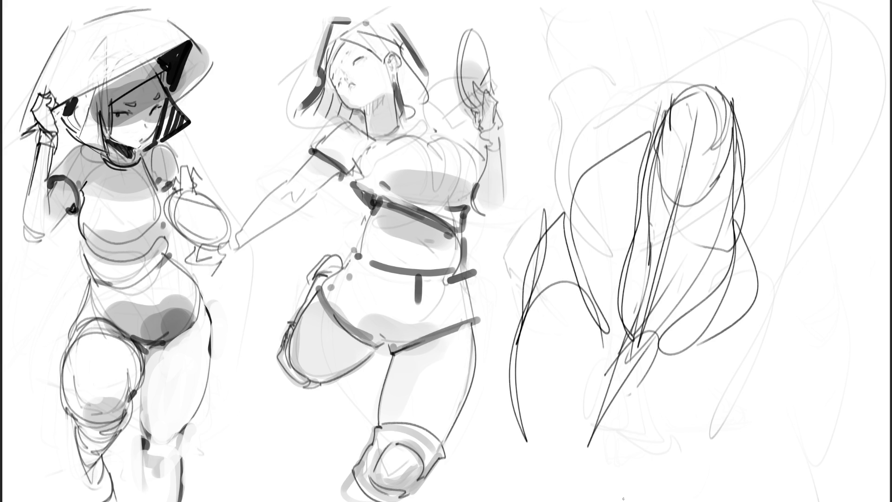
Step: Fade the rough gesture, then pencil the left thigh narrowing to a long leg and ankle
key("e")
mouse_move(701, 279)
left_mouse_down()
mouse_move(674, 186)
mouse_move(637, 302)
mouse_move(648, 155)
mouse_move(598, 259)
mouse_move(567, 372)
left_mouse_up()
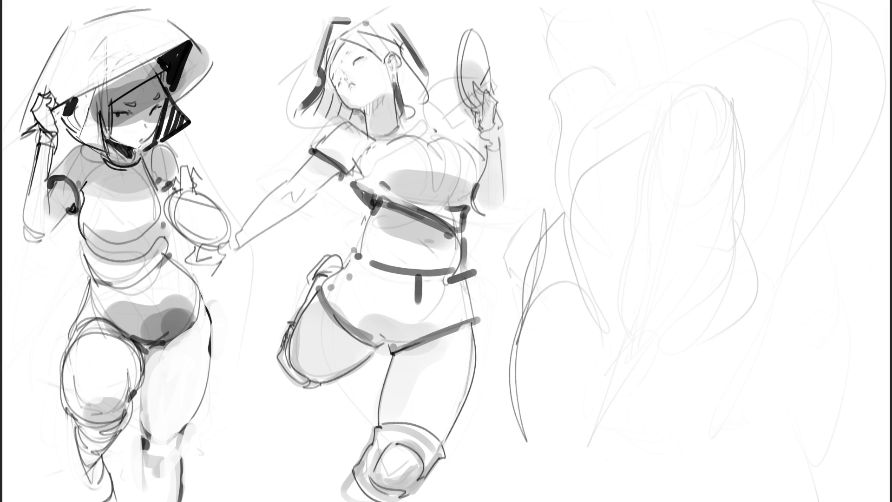
mouse_move(591, 65)
left_mouse_down()
mouse_move(605, 136)
mouse_move(644, 65)
mouse_move(655, 134)
mouse_move(633, 189)
left_mouse_up()
mouse_move(661, 145)
left_mouse_down()
mouse_move(627, 191)
mouse_move(656, 213)
mouse_move(642, 232)
left_mouse_up()
left_click_drag(621, 191, 641, 231)
mouse_move(622, 190)
left_mouse_down()
mouse_move(614, 234)
mouse_move(639, 433)
left_mouse_up()
left_click_drag(656, 188, 642, 430)
mouse_move(635, 365)
left_mouse_down()
mouse_move(637, 460)
mouse_move(643, 453)
left_mouse_up()
left_click_drag(638, 458, 650, 458)
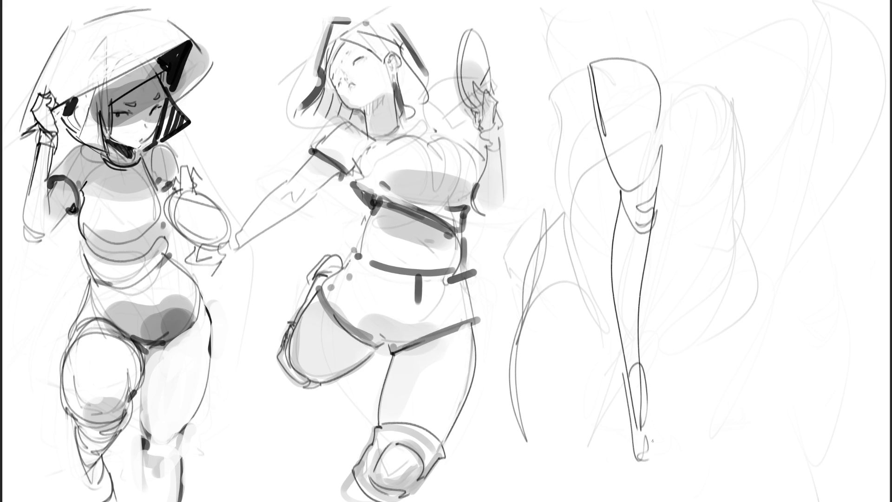
Step: Draw the right thigh and knee beside the left leg
left_click_drag(677, 148, 671, 216)
mouse_move(676, 171)
left_mouse_down()
mouse_move(681, 218)
mouse_move(668, 86)
mouse_move(728, 98)
mouse_move(712, 176)
left_mouse_up()
left_click_drag(727, 75, 699, 223)
left_click_drag(712, 205, 707, 222)
left_click_drag(683, 155, 673, 225)
left_click_drag(686, 179, 715, 239)
left_click_drag(722, 151, 706, 368)
Step: Outline the right shin down to the ankle, with the foot and a ground line
mouse_move(677, 216)
left_mouse_down()
mouse_move(701, 385)
mouse_move(715, 384)
left_mouse_up()
left_click_drag(711, 382, 705, 453)
left_click_drag(715, 382, 718, 446)
left_click_drag(706, 385, 699, 463)
mouse_move(713, 388)
left_mouse_down()
mouse_move(719, 458)
mouse_move(711, 468)
left_mouse_up()
mouse_move(707, 462)
left_mouse_down()
mouse_move(625, 466)
mouse_move(723, 457)
left_mouse_up()
Step: Refine the heel, ground line and thigh tops, then fade the standing legs to light grey
left_click_drag(608, 373, 625, 459)
left_click_drag(622, 462, 714, 457)
left_click_drag(643, 334, 639, 428)
mouse_move(614, 98)
left_mouse_down()
mouse_move(620, 38)
mouse_move(653, 72)
left_mouse_up()
mouse_move(605, 44)
left_mouse_down()
mouse_move(590, 41)
mouse_move(719, 17)
mouse_move(723, 31)
left_mouse_up()
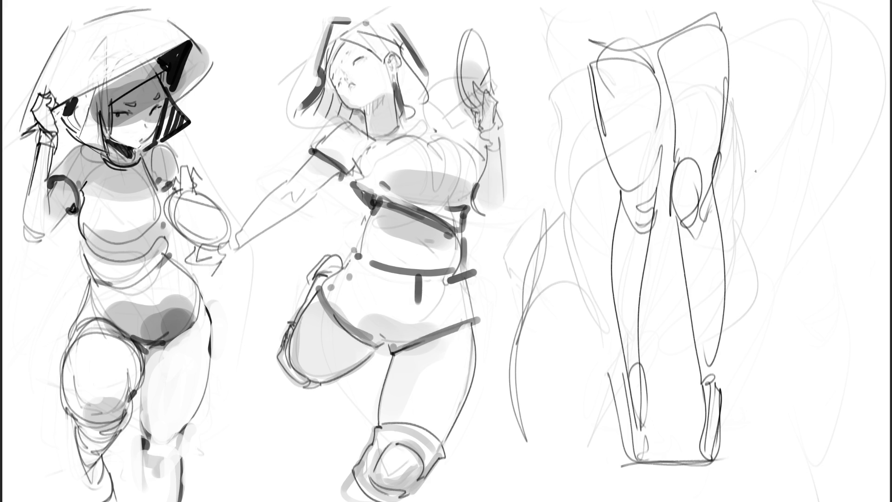
mouse_move(697, 70)
left_mouse_down()
mouse_move(651, 196)
mouse_move(678, 419)
mouse_move(683, 403)
left_mouse_up()
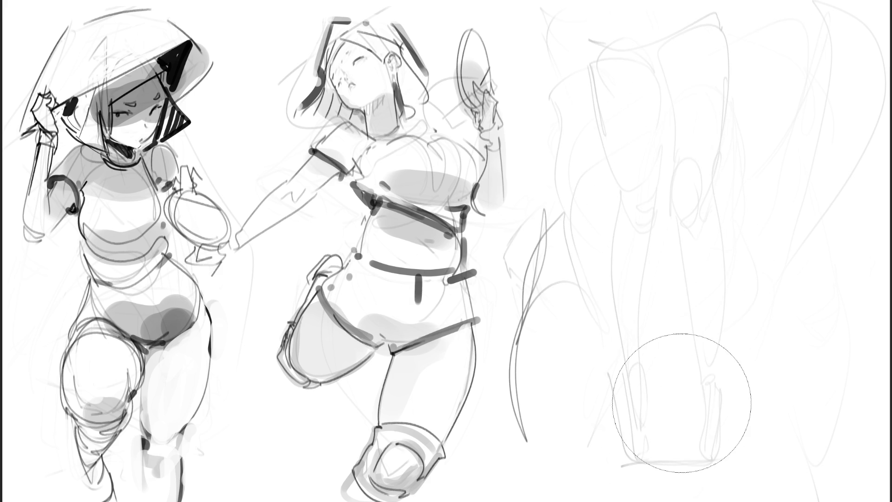
Step: Draw two rounded thigh ovals and a shin line in dark pencil over the faded legs
key("e")
left_click_drag(609, 340, 608, 371)
mouse_move(613, 332)
left_mouse_down()
mouse_move(665, 321)
mouse_move(625, 376)
left_mouse_up()
mouse_move(644, 290)
left_mouse_down()
mouse_move(669, 304)
mouse_move(625, 375)
mouse_move(673, 365)
mouse_move(618, 432)
mouse_move(656, 447)
mouse_move(671, 442)
left_mouse_up()
left_click_drag(693, 388, 699, 445)
mouse_move(677, 365)
left_mouse_down()
mouse_move(669, 316)
mouse_move(736, 362)
mouse_move(681, 379)
left_mouse_up()
left_click_drag(706, 339, 720, 355)
Step: Outline the lower legs and sketch the pelvis ellipse and hip outline above them
mouse_move(669, 328)
left_mouse_down()
mouse_move(726, 388)
mouse_move(728, 460)
left_mouse_up()
left_click_drag(724, 427, 707, 344)
mouse_move(706, 344)
left_mouse_down()
mouse_move(655, 296)
mouse_move(676, 251)
mouse_move(696, 239)
left_mouse_up()
left_click_drag(625, 238, 594, 309)
mouse_move(641, 278)
left_mouse_down()
mouse_move(712, 243)
mouse_move(737, 358)
left_mouse_up()
left_click_drag(653, 234, 734, 311)
left_click_drag(630, 228, 725, 220)
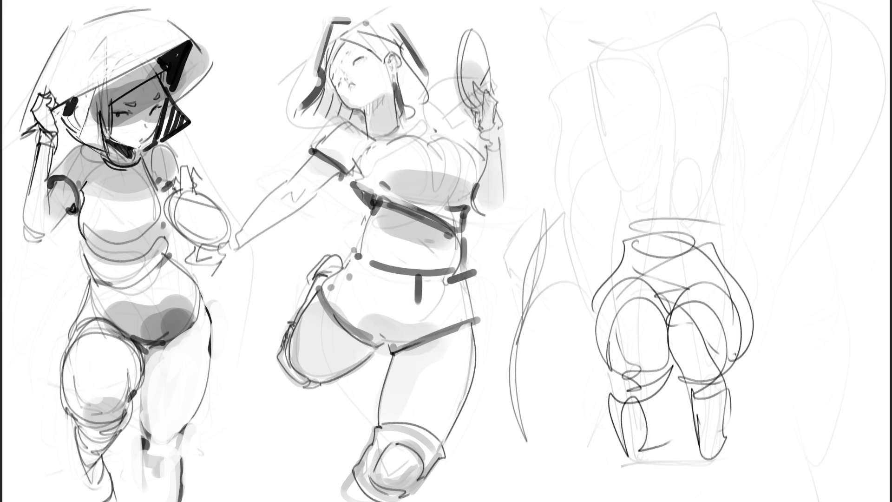
Step: Lighten the hip sketch, then outline the right figure's torso, waist band and chest
key("o")
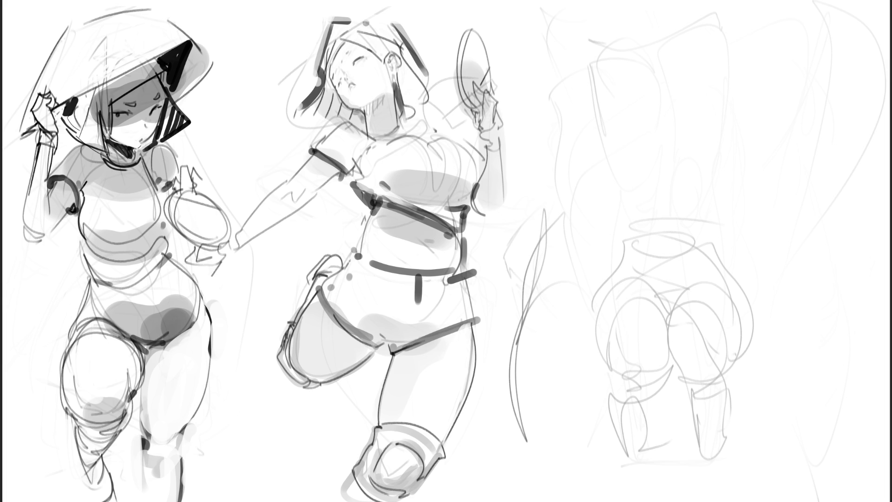
mouse_move(612, 133)
left_mouse_down()
mouse_move(618, 118)
mouse_move(704, 142)
mouse_move(701, 181)
left_mouse_up()
mouse_move(625, 174)
left_mouse_down()
mouse_move(665, 207)
mouse_move(704, 206)
mouse_move(643, 238)
mouse_move(681, 263)
mouse_move(696, 246)
left_mouse_up()
left_click_drag(695, 235, 693, 282)
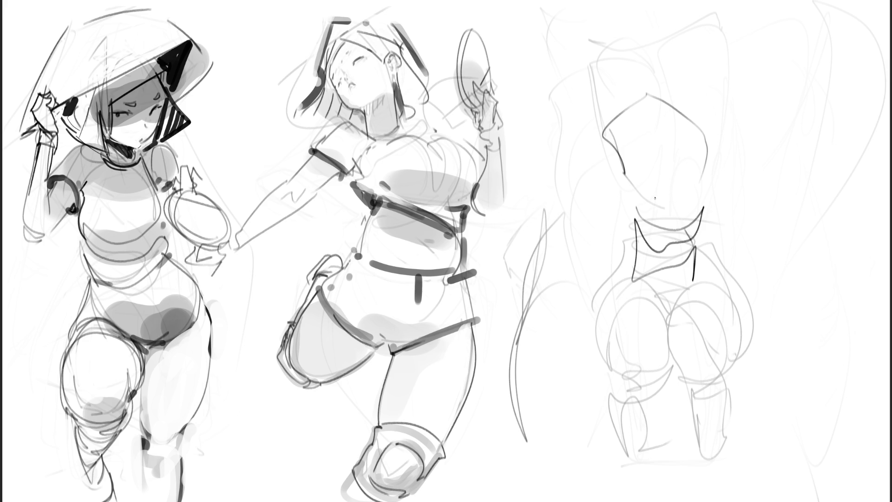
left_click_drag(605, 110, 616, 151)
mouse_move(629, 98)
left_mouse_down()
mouse_move(632, 119)
mouse_move(673, 122)
mouse_move(699, 139)
left_mouse_up()
Step: Draw neck and shoulder curves with hatching, plus torso sides and waistband lines
mouse_move(635, 17)
left_mouse_down()
mouse_move(669, 93)
mouse_move(682, 30)
mouse_move(710, 139)
left_mouse_up()
left_click_drag(617, 17, 610, 144)
mouse_move(595, 126)
left_mouse_down()
mouse_move(644, 167)
mouse_move(655, 200)
left_mouse_up()
left_click_drag(696, 147, 698, 167)
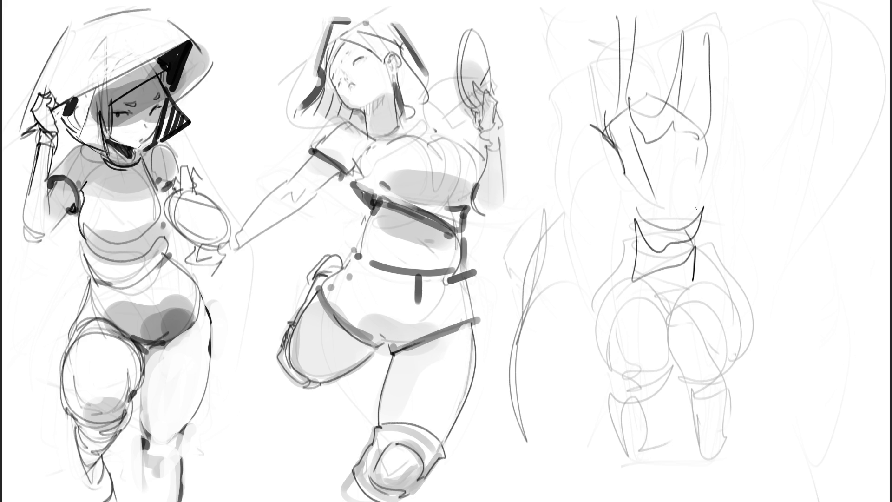
mouse_move(703, 135)
left_mouse_down()
mouse_move(681, 232)
mouse_move(664, 233)
left_mouse_up()
mouse_move(634, 200)
left_mouse_down()
mouse_move(645, 223)
mouse_move(697, 242)
left_mouse_up()
left_click_drag(705, 157, 685, 271)
mouse_move(692, 222)
left_mouse_down()
mouse_move(679, 308)
mouse_move(669, 318)
left_mouse_up()
left_click_drag(704, 182, 675, 264)
Step: Shape the waist and hips down to the thighs and double the torso edge lines
mouse_move(635, 228)
left_mouse_down()
mouse_move(681, 298)
mouse_move(635, 326)
mouse_move(640, 334)
left_mouse_up()
mouse_move(627, 283)
left_mouse_down()
mouse_move(628, 261)
mouse_move(632, 316)
mouse_move(672, 365)
left_mouse_up()
left_click_drag(635, 224, 674, 374)
mouse_move(690, 275)
left_mouse_down()
mouse_move(658, 374)
mouse_move(684, 378)
left_mouse_up()
left_click_drag(701, 207, 693, 232)
left_click_drag(699, 124, 703, 210)
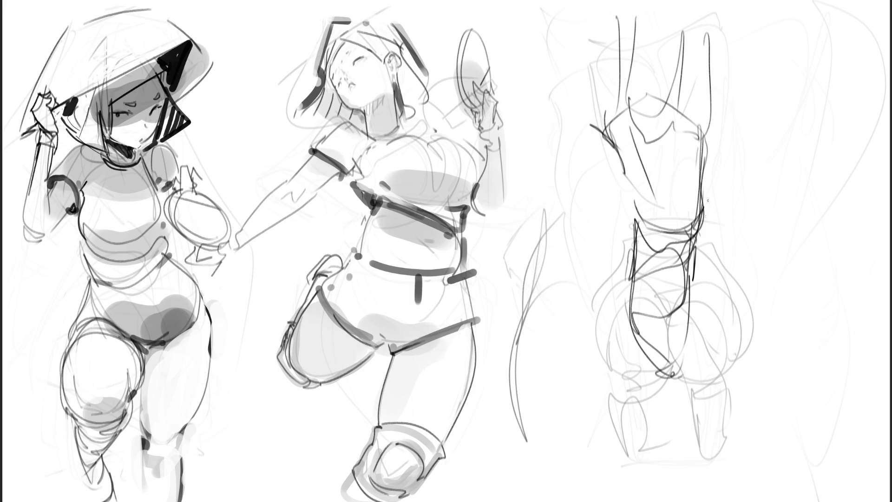
Step: Draw long finger lines at the raised hand's top and firm up the side and waist outlines
mouse_move(710, 47)
left_mouse_down()
mouse_move(697, 122)
mouse_move(706, 126)
mouse_move(699, 122)
left_mouse_up()
mouse_move(680, 14)
left_mouse_down()
mouse_move(665, 105)
mouse_move(683, 18)
mouse_move(683, 124)
left_mouse_up()
mouse_move(653, 7)
left_mouse_down()
mouse_move(640, 93)
mouse_move(625, 85)
mouse_move(622, 116)
left_mouse_up()
mouse_move(621, 10)
left_mouse_down()
mouse_move(616, 116)
mouse_move(629, 94)
left_mouse_up()
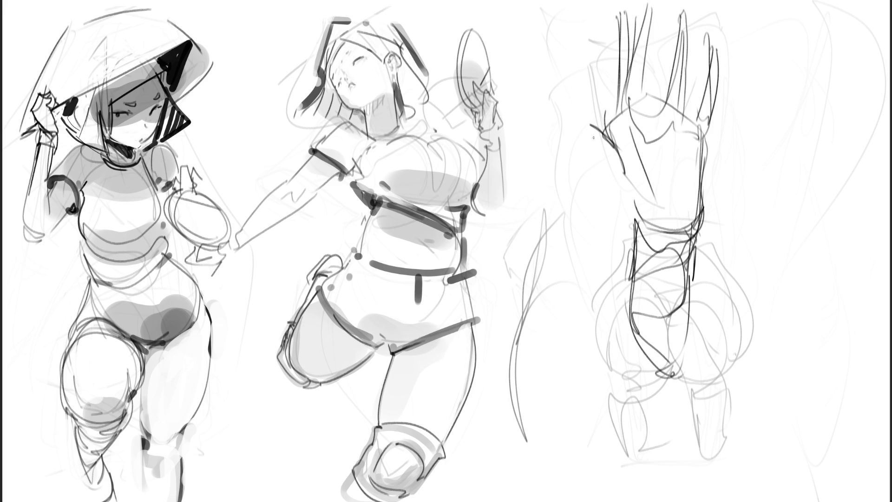
mouse_move(587, 127)
left_mouse_down()
mouse_move(610, 152)
mouse_move(603, 124)
left_mouse_up()
left_click_drag(612, 13, 606, 119)
left_click_drag(702, 144, 694, 224)
mouse_move(618, 166)
left_mouse_down()
mouse_move(657, 232)
mouse_move(700, 247)
left_mouse_up()
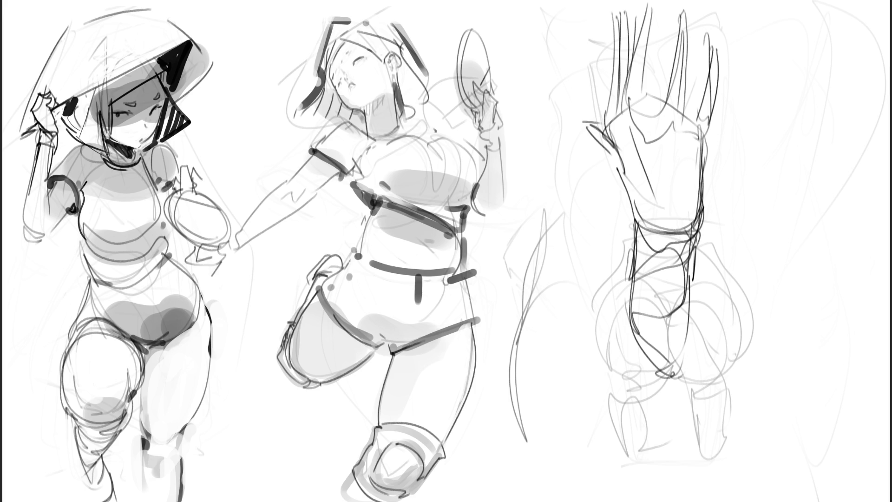
Step: Fade the old strokes to grey, then pencil the hand's right edge and long finger lines
key("e")
mouse_move(697, 163)
left_mouse_down()
mouse_move(660, 69)
mouse_move(660, 371)
mouse_move(647, 268)
left_mouse_up()
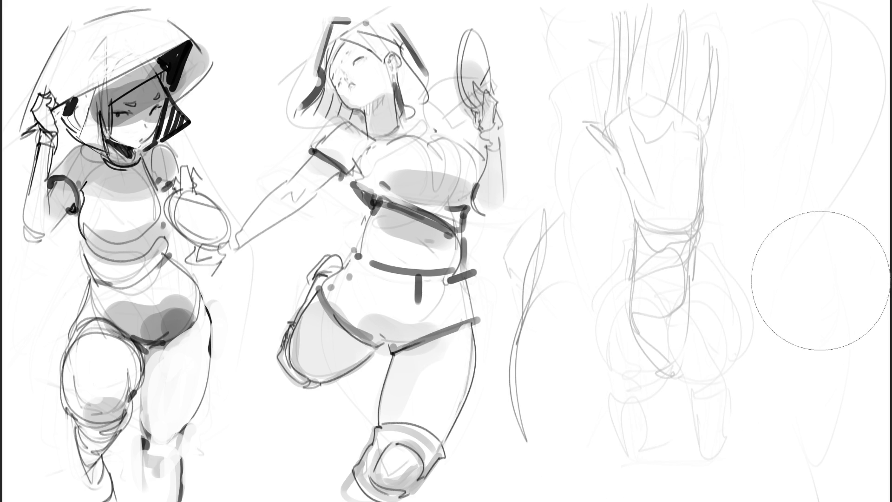
key("b")
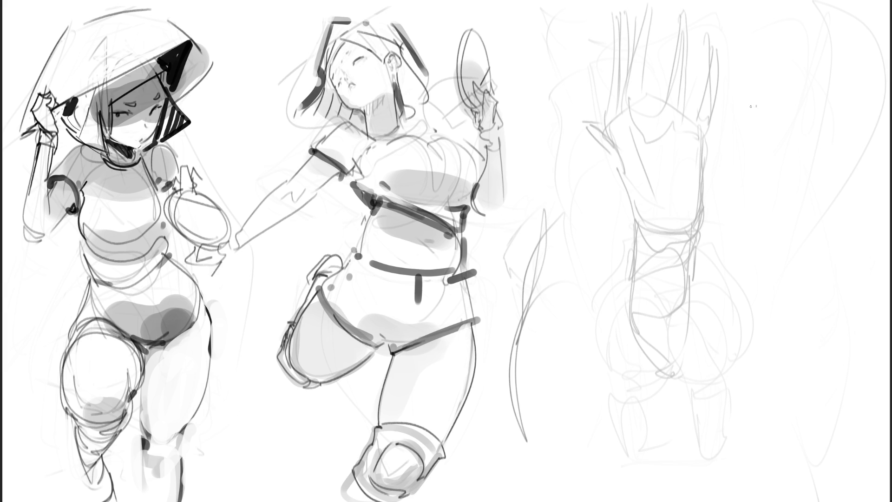
mouse_move(634, 111)
left_mouse_down()
mouse_move(636, 119)
mouse_move(656, 105)
mouse_move(683, 128)
mouse_move(700, 111)
mouse_move(706, 140)
mouse_move(716, 77)
mouse_move(733, 46)
mouse_move(725, 88)
left_mouse_up()
left_click_drag(721, 100, 710, 131)
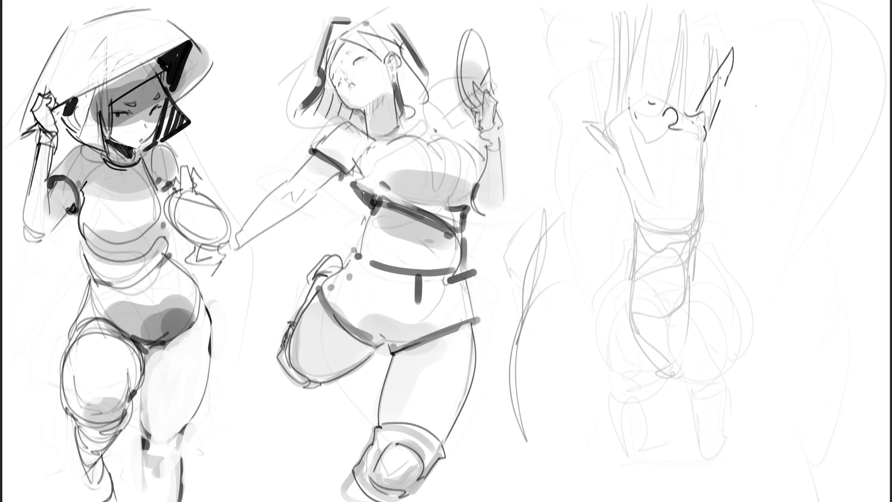
left_click_drag(666, 102, 691, 1)
mouse_move(690, 43)
left_mouse_down()
mouse_move(688, 117)
mouse_move(655, 95)
mouse_move(652, 3)
left_mouse_up()
Step: Add the remaining fingers with a knuckle curl, plus the thumb and the hand's left edge
mouse_move(653, 70)
left_mouse_down()
mouse_move(653, 4)
mouse_move(641, 102)
left_mouse_up()
mouse_move(647, 5)
left_mouse_down()
mouse_move(643, 98)
mouse_move(625, 109)
left_mouse_up()
mouse_move(619, 3)
left_mouse_down()
mouse_move(627, 33)
mouse_move(613, 74)
mouse_move(612, 128)
left_mouse_up()
mouse_move(629, 52)
left_mouse_down()
mouse_move(633, 92)
mouse_move(615, 137)
mouse_move(626, 181)
left_mouse_up()
mouse_move(606, 131)
left_mouse_down()
mouse_move(618, 154)
mouse_move(584, 123)
left_mouse_up()
mouse_move(585, 124)
left_mouse_down()
mouse_move(614, 164)
mouse_move(640, 230)
mouse_move(704, 181)
mouse_move(706, 138)
left_mouse_up()
Step: Outline the hand and forearm, fade them to grey, and mirror the canvas horizontally
mouse_move(701, 195)
left_mouse_down()
mouse_move(686, 285)
mouse_move(689, 333)
left_mouse_up()
mouse_move(635, 222)
left_mouse_down()
mouse_move(642, 354)
mouse_move(647, 232)
left_mouse_up()
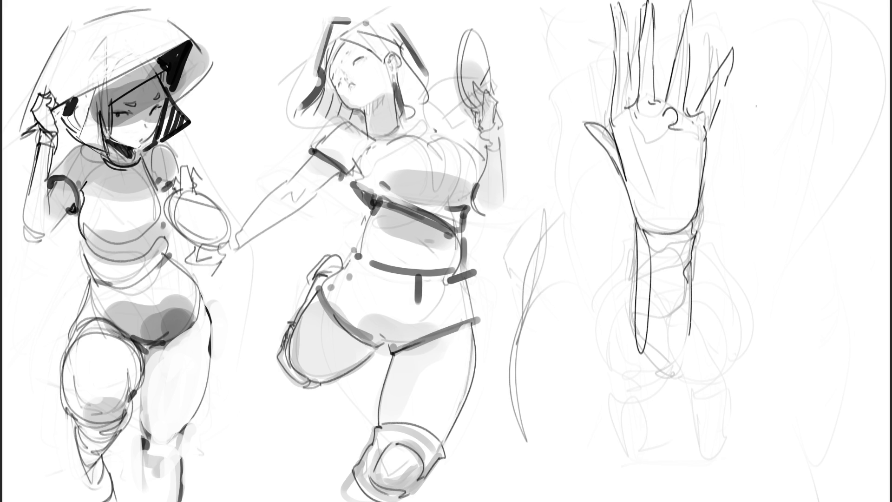
mouse_move(741, 334)
left_mouse_down()
mouse_move(634, 298)
mouse_move(648, 175)
mouse_move(623, 378)
left_mouse_up()
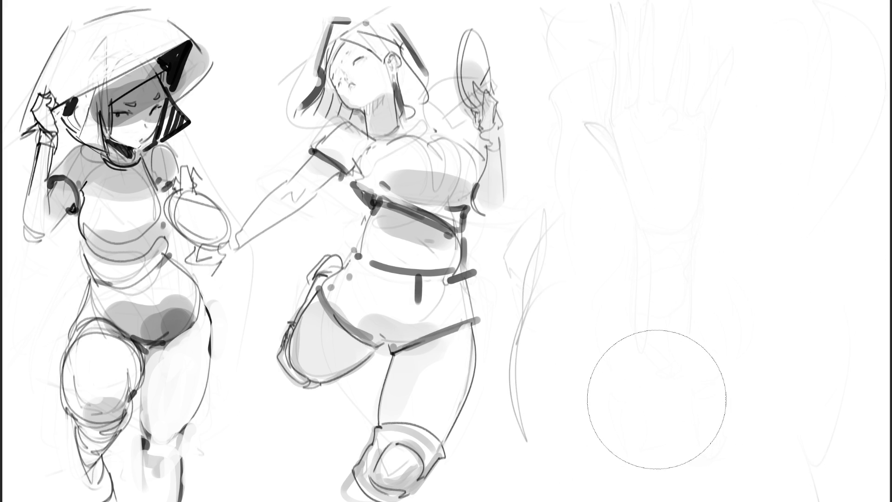
key("m")
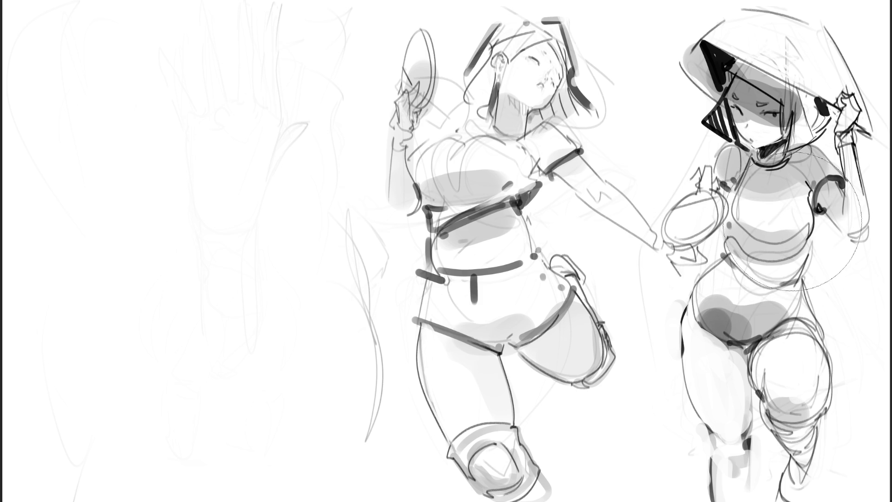
Step: Draw the paddle girl's chest top line, shoulder strap wedge and neckline with the fine brush
key("bracketleft")
key("bracketleft")
key("bracketleft")
left_click_drag(422, 194, 431, 201)
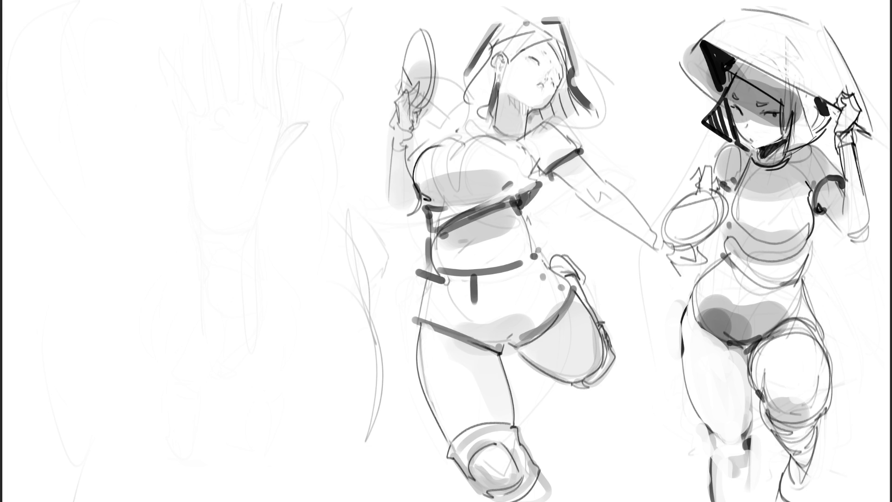
mouse_move(466, 136)
left_mouse_down()
mouse_move(455, 144)
mouse_move(464, 149)
mouse_move(494, 135)
mouse_move(523, 153)
left_mouse_up()
mouse_move(520, 150)
left_mouse_down()
mouse_move(530, 175)
mouse_move(516, 186)
mouse_move(525, 202)
mouse_move(539, 186)
left_mouse_up()
mouse_move(535, 172)
left_mouse_down()
mouse_move(535, 182)
mouse_move(537, 174)
mouse_move(560, 180)
mouse_move(548, 179)
mouse_move(577, 150)
mouse_move(585, 159)
mouse_move(582, 149)
left_mouse_up()
mouse_move(554, 118)
left_mouse_down()
mouse_move(525, 144)
mouse_move(497, 138)
left_mouse_up()
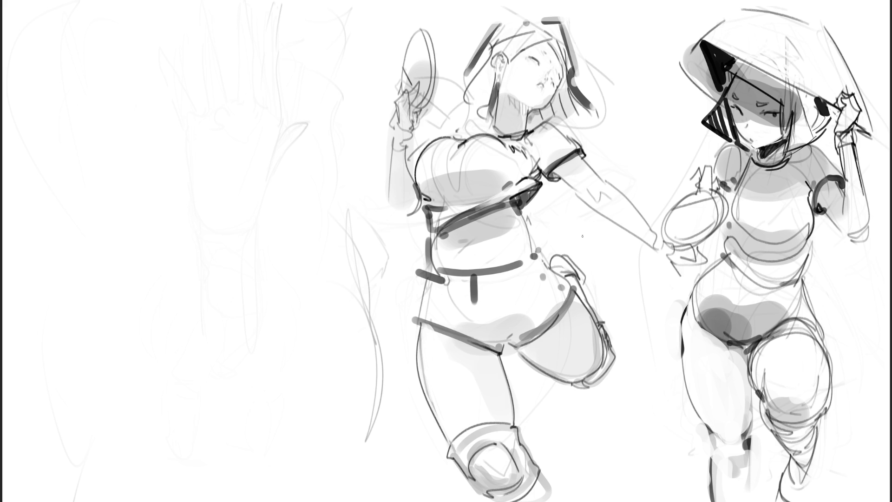
Step: Redraw the strap line below the chest and try placing the navel, undoing misplaced marks
left_click_drag(519, 204, 537, 253)
left_click_drag(544, 223, 549, 230)
key("ctrl+z")
key("ctrl+z")
left_click_drag(518, 196, 530, 239)
left_click_drag(460, 246, 466, 252)
key("ctrl+z")
left_click_drag(460, 256, 545, 251)
key("ctrl+z")
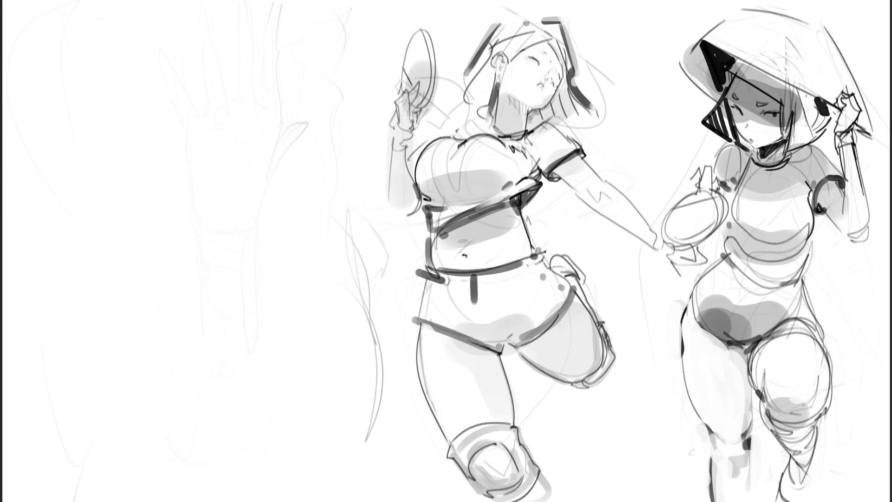
Step: Draw the hanging belt tie, crotch and thigh line, and right hip outline
mouse_move(471, 275)
left_mouse_down()
mouse_move(394, 279)
mouse_move(420, 272)
mouse_move(420, 318)
left_mouse_up()
left_click_drag(474, 333, 504, 351)
left_click_drag(554, 274, 547, 292)
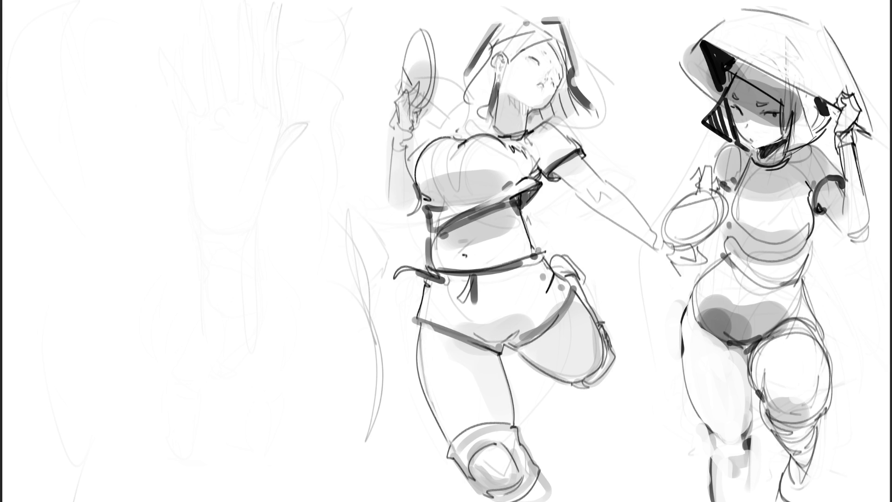
left_click_drag(543, 264, 567, 288)
Step: Redraw the upper bust line after undoing a misplaced stroke
mouse_move(423, 145)
left_mouse_down()
mouse_move(422, 134)
mouse_move(454, 133)
left_mouse_up()
key("ctrl+z")
key("ctrl+z")
left_click_drag(480, 122, 450, 137)
Step: Outline the hat girl's collar, shoulders, upper arm, chest sides and waist in pencil
left_click_drag(790, 161, 813, 190)
mouse_move(800, 146)
left_mouse_down()
mouse_move(790, 160)
mouse_move(841, 142)
mouse_move(844, 179)
left_mouse_up()
mouse_move(743, 155)
left_mouse_down()
mouse_move(726, 147)
mouse_move(713, 194)
left_mouse_up()
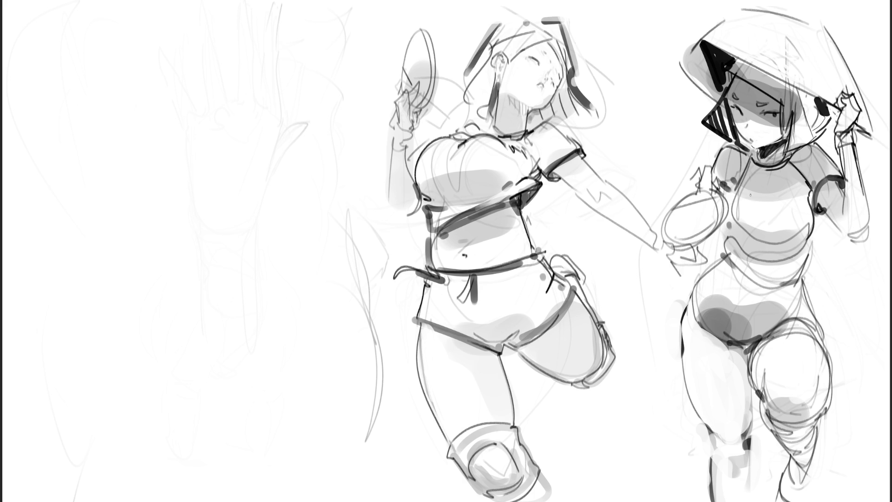
mouse_move(761, 163)
left_mouse_down()
mouse_move(788, 171)
mouse_move(751, 165)
mouse_move(776, 161)
left_mouse_up()
mouse_move(790, 140)
left_mouse_down()
mouse_move(783, 159)
mouse_move(731, 206)
mouse_move(743, 237)
left_mouse_up()
left_click_drag(765, 201, 781, 199)
mouse_move(811, 172)
left_mouse_down()
mouse_move(799, 205)
mouse_move(812, 228)
mouse_move(796, 263)
left_mouse_up()
mouse_move(733, 224)
left_mouse_down()
mouse_move(726, 270)
mouse_move(795, 281)
mouse_move(823, 211)
left_mouse_up()
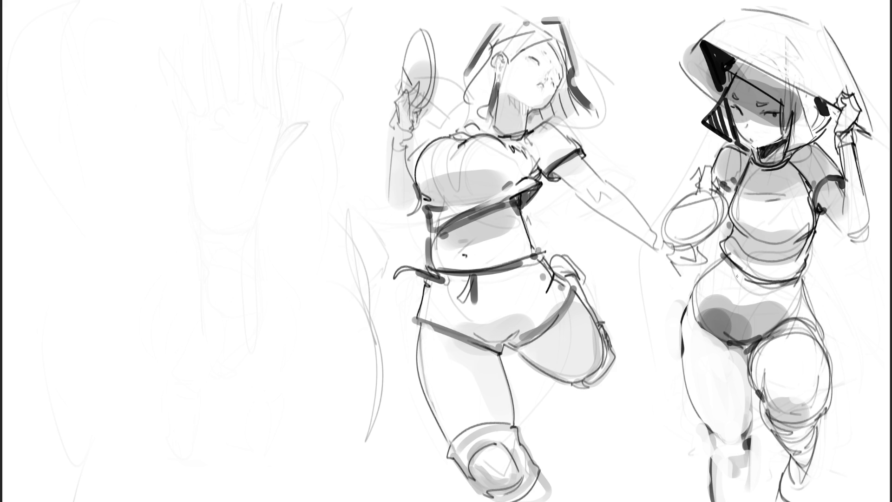
Step: Draw the leotard lines along both hips and the crotch, then lighten the inner-thigh shading
mouse_move(727, 252)
left_mouse_down()
mouse_move(702, 284)
mouse_move(692, 318)
mouse_move(729, 336)
left_mouse_up()
left_click_drag(801, 277, 813, 317)
left_click_drag(750, 348, 814, 312)
left_click_drag(797, 274, 834, 354)
left_click_drag(812, 311, 828, 356)
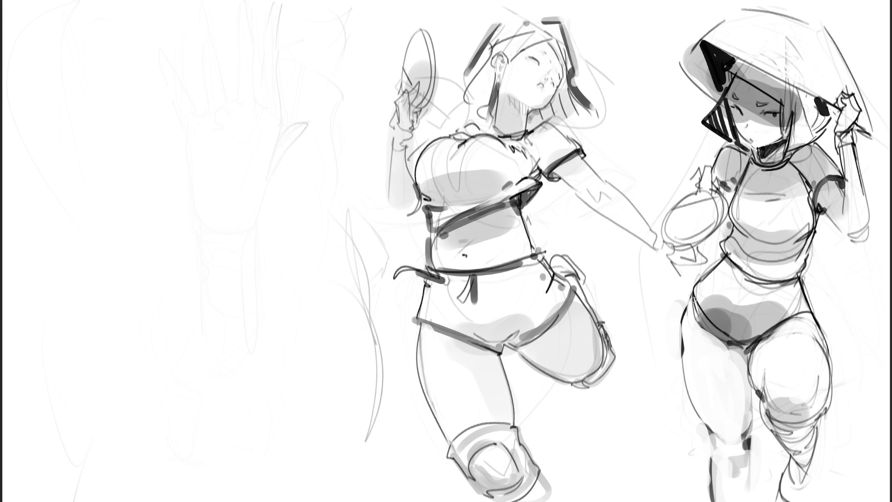
mouse_move(704, 319)
left_mouse_down()
mouse_move(697, 312)
mouse_move(743, 347)
mouse_move(737, 356)
left_mouse_up()
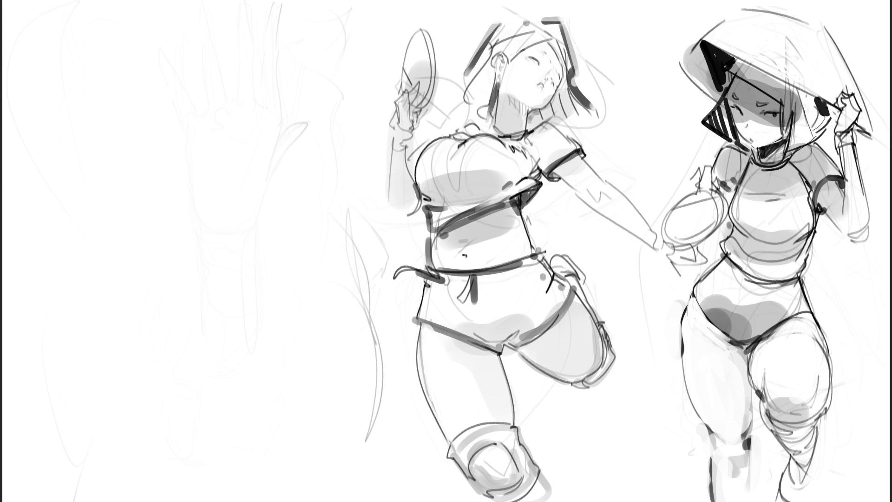
Step: Hand-letter the word 'PING' across the hat girl's shirt
left_click_drag(740, 198, 738, 204)
left_click_drag(749, 202, 771, 220)
mouse_move(772, 218)
left_mouse_down()
mouse_move(774, 200)
mouse_move(781, 221)
mouse_move(798, 201)
mouse_move(803, 215)
left_mouse_up()
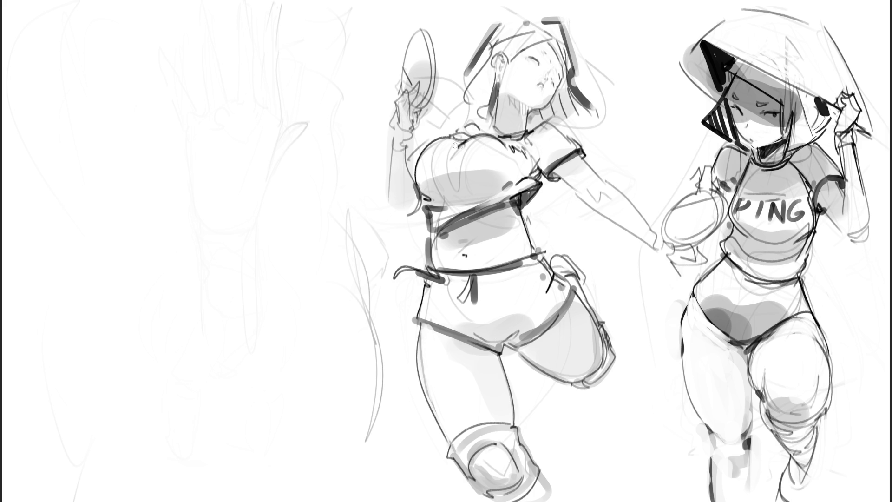
Step: Curve the paddle girl's upper chest outline and hatch a little shading beside it
mouse_move(439, 141)
left_mouse_down()
mouse_move(423, 155)
mouse_move(464, 160)
left_mouse_up()
mouse_move(477, 136)
left_mouse_down()
mouse_move(470, 154)
mouse_move(488, 153)
left_mouse_up()
Step: Move the whole drawing layer left with Ctrl+T so both figures shift over
key("ctrl+t")
left_click_drag(742, 125, 395, 127)
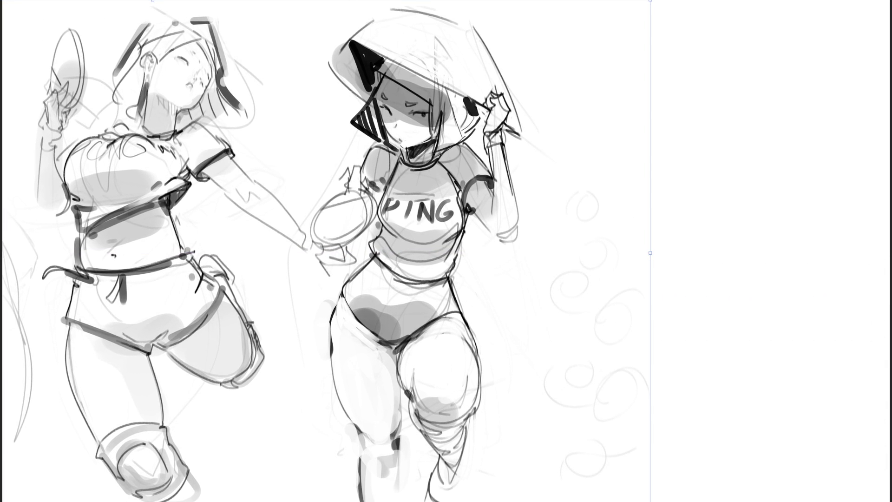
key("Return")
Step: Lasso the faint swirl doodles beside the figures, delete them, and deselect
mouse_move(714, 267)
left_mouse_down()
mouse_move(691, 196)
mouse_move(549, 191)
mouse_move(518, 392)
mouse_move(704, 297)
left_mouse_up()
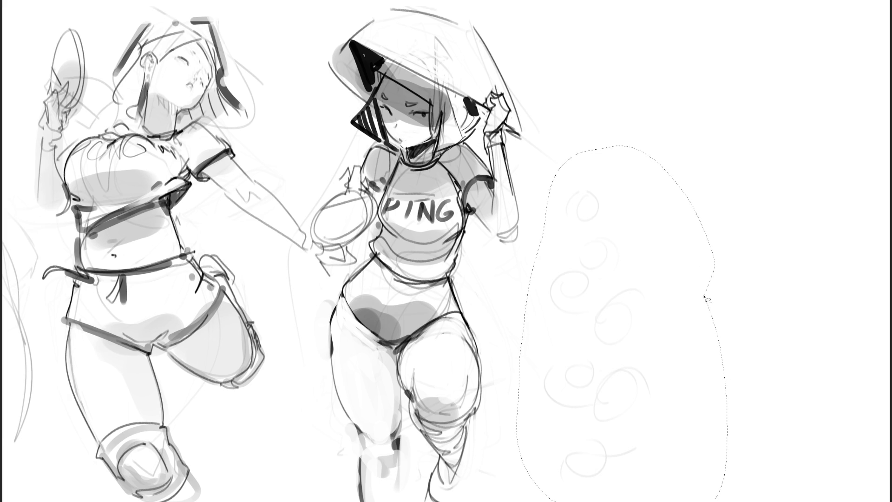
key("Delete")
key("ctrl+d")
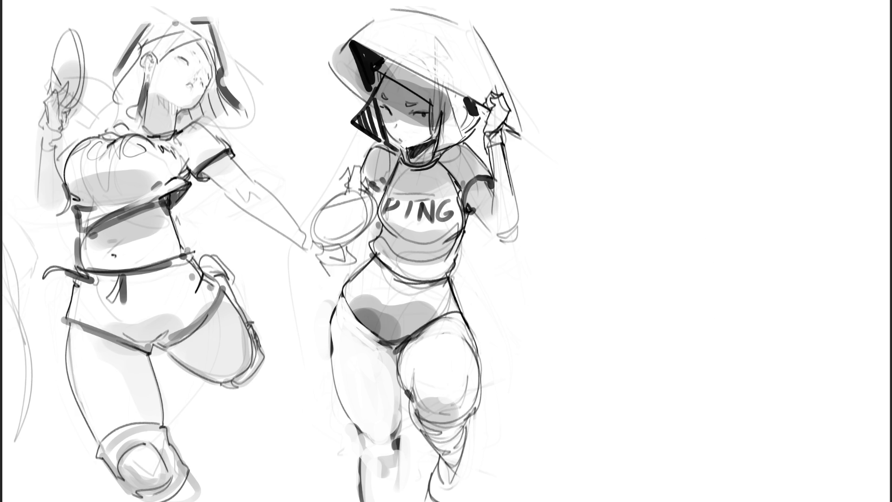